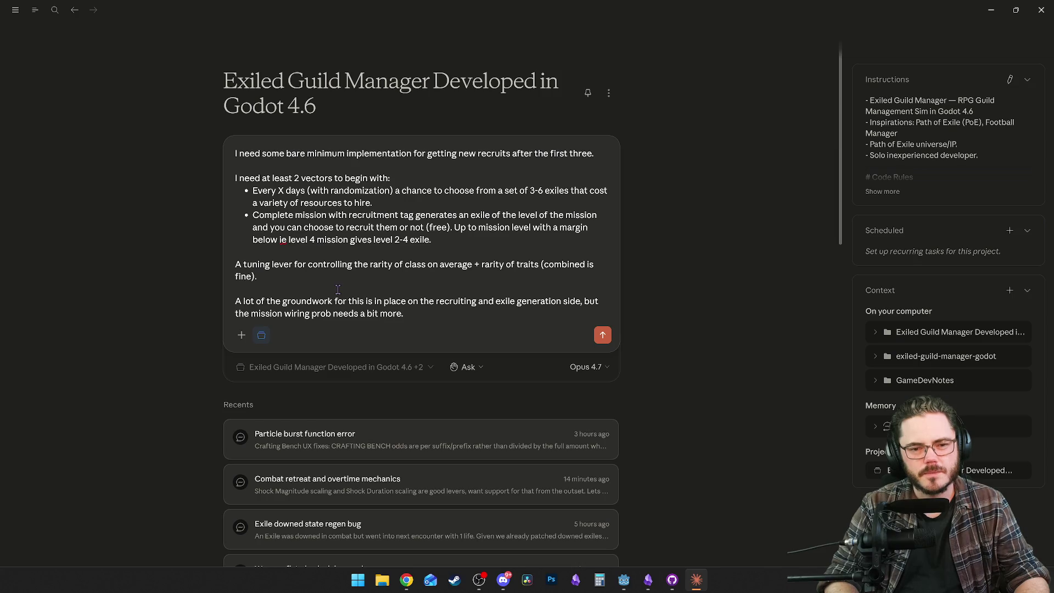
Send Claude the bare-minimum new-recruits request, then bring the Godot editor forward.
key("Return")
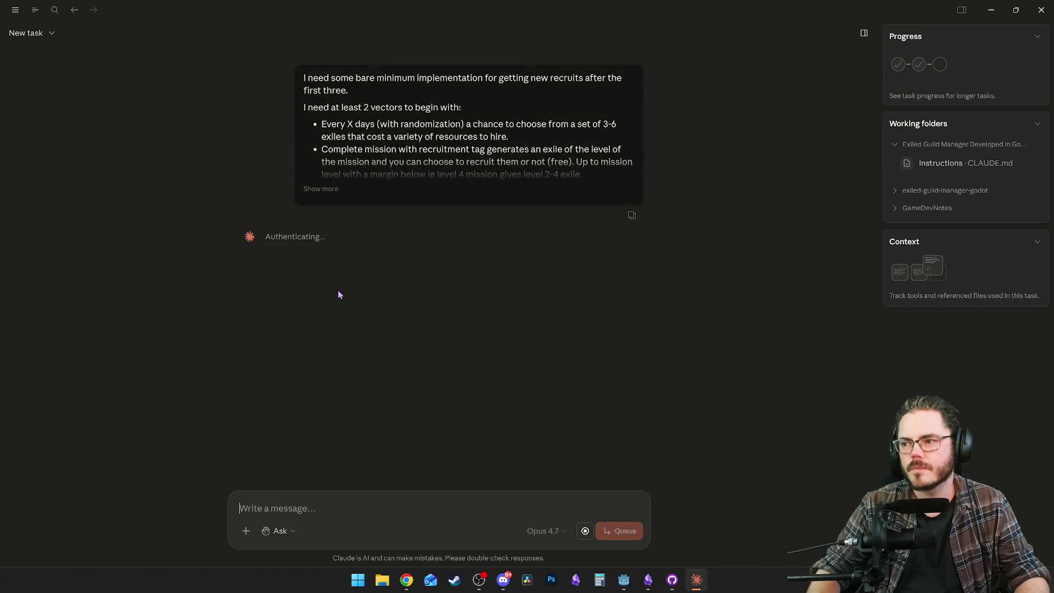
key("alt+Tab")
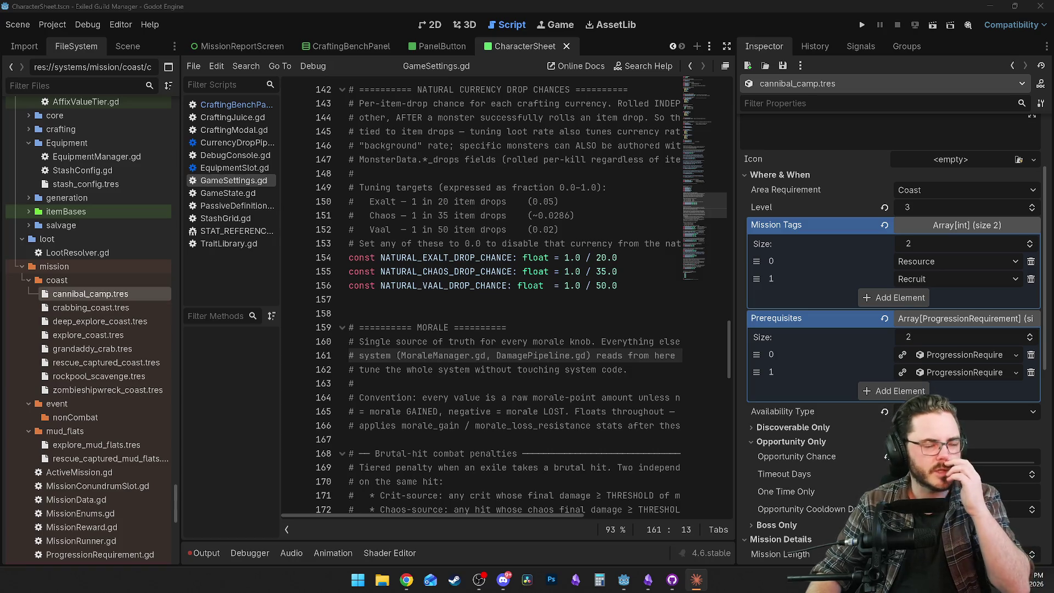
Run the Exiled Guild Manager project from Godot and maximize the debug game window.
left_click(485, 188)
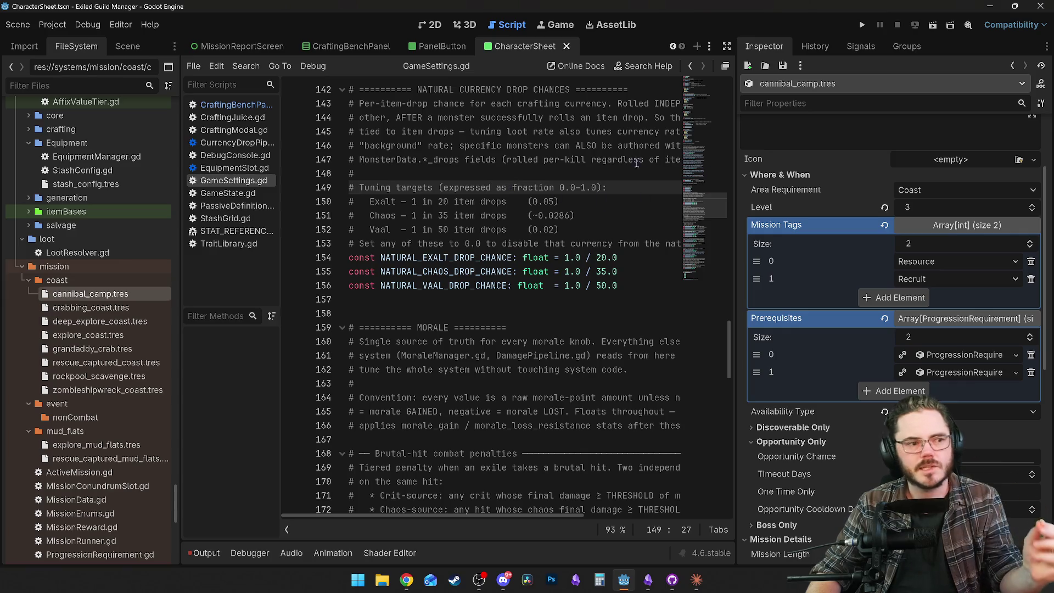
left_click(862, 25)
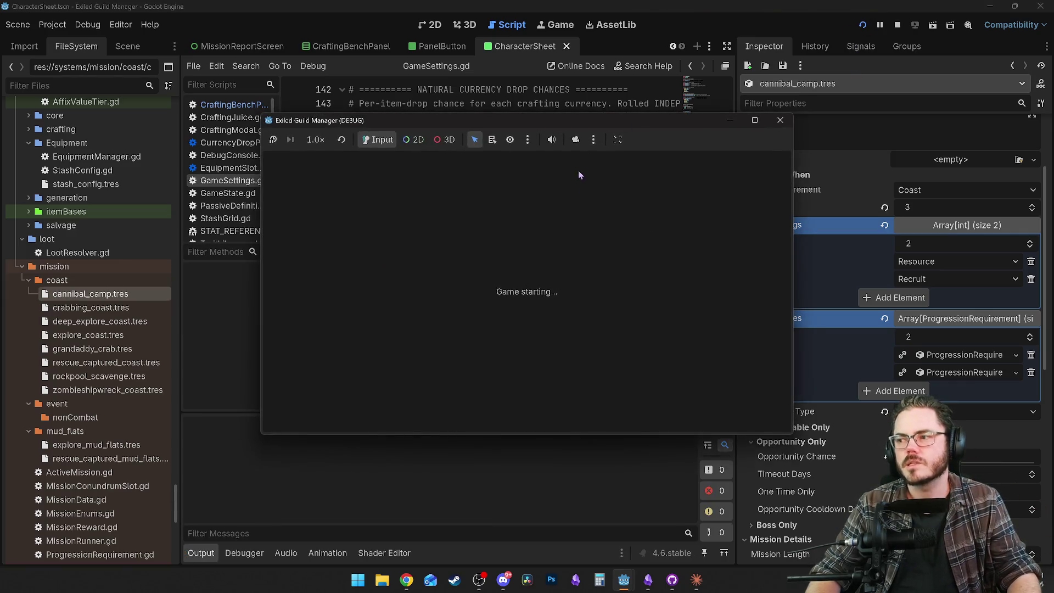
left_click(754, 120)
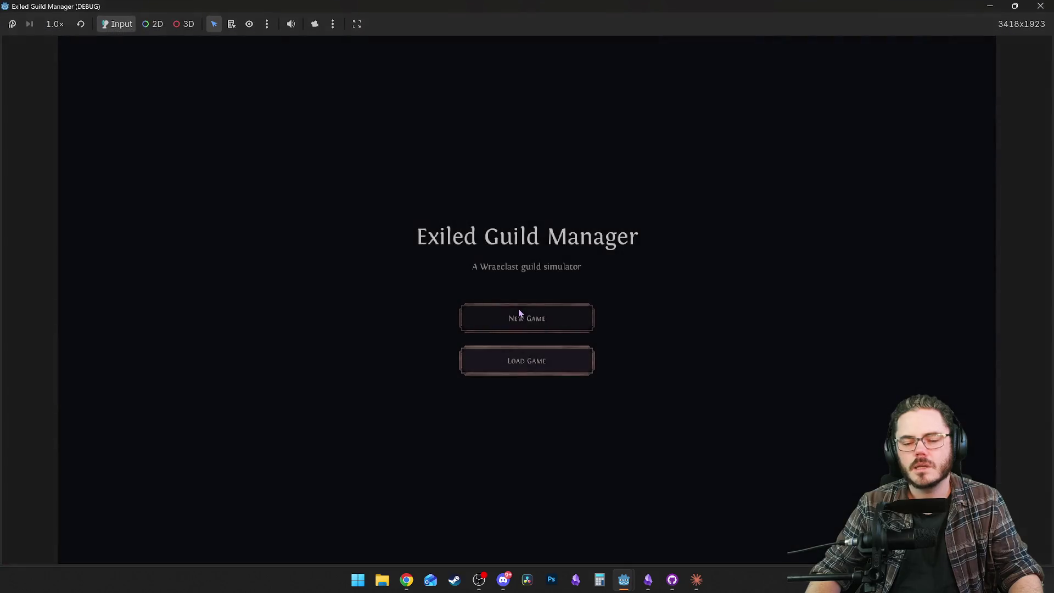
Restart the project, load the Day 1 save, and open Wolfmoor's character sheet and stash.
left_click(525, 317)
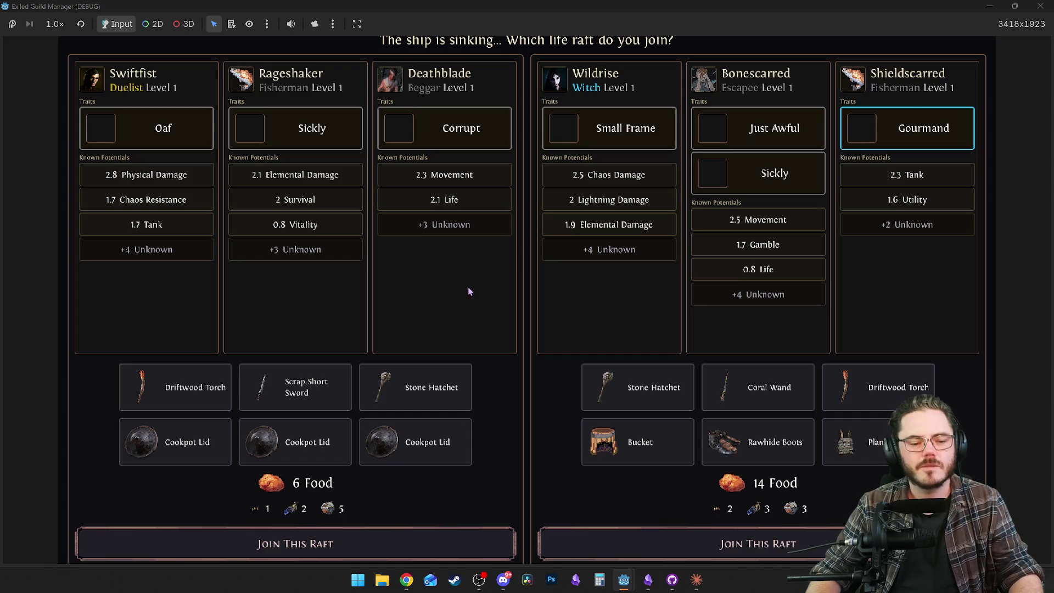
left_click(1040, 6)
left_click(864, 25)
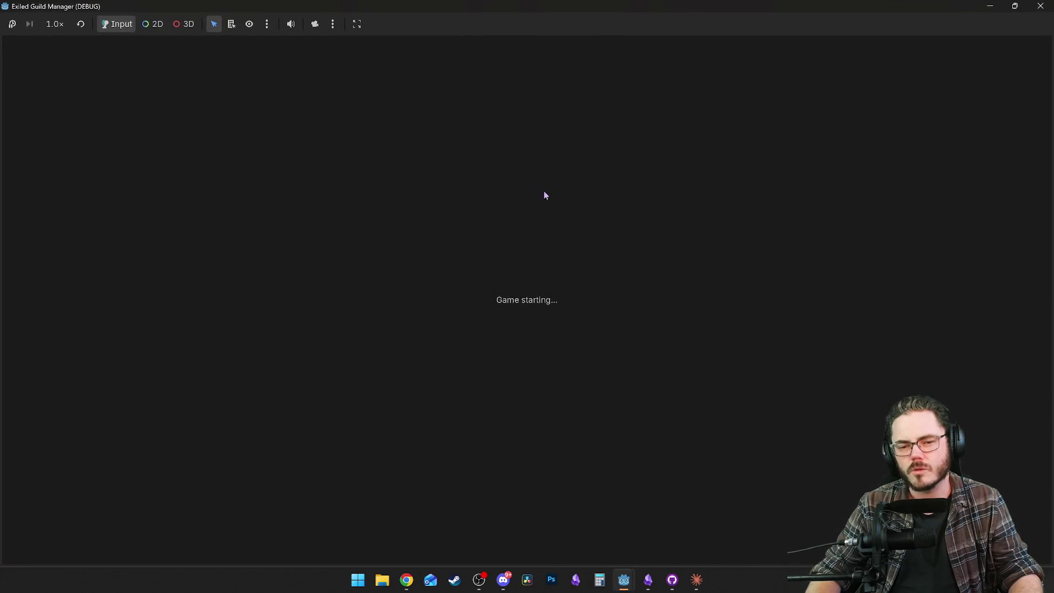
left_click(519, 360)
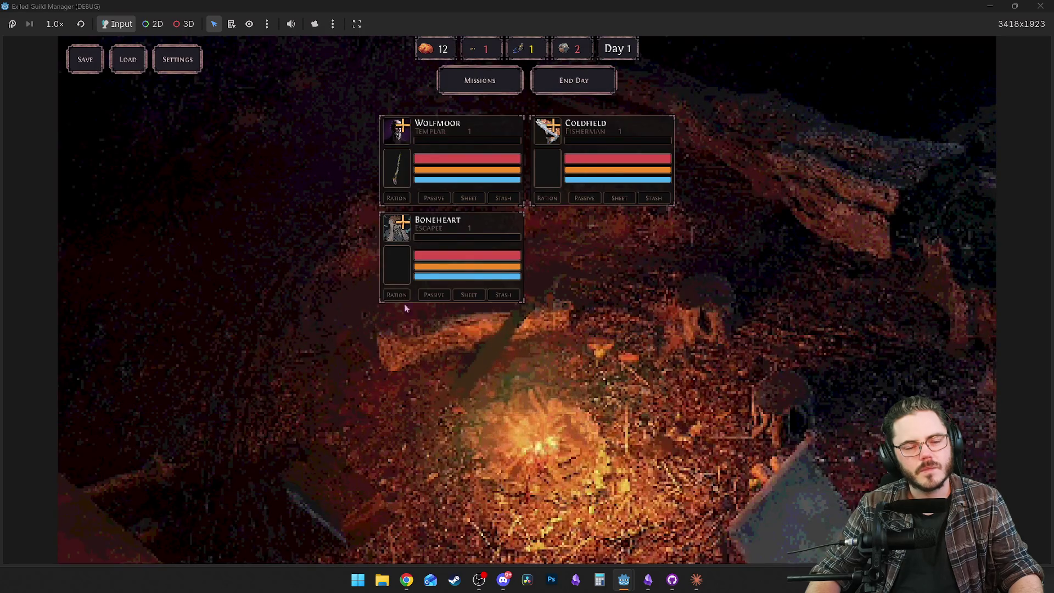
left_click(419, 170)
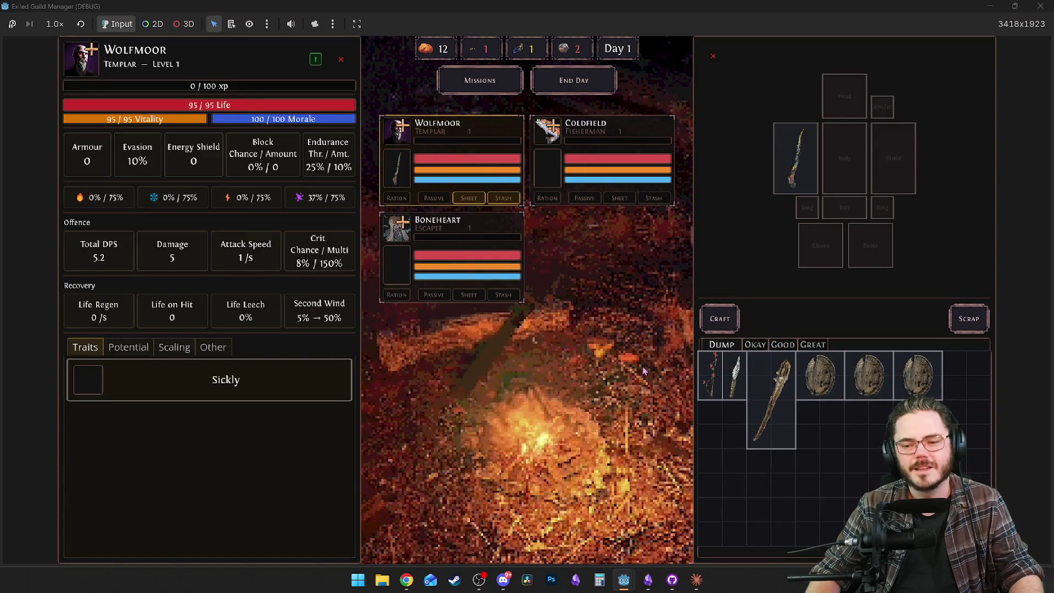
Equip the Barrel Lid from the stash as Wolfmoor's shield.
left_click(401, 130)
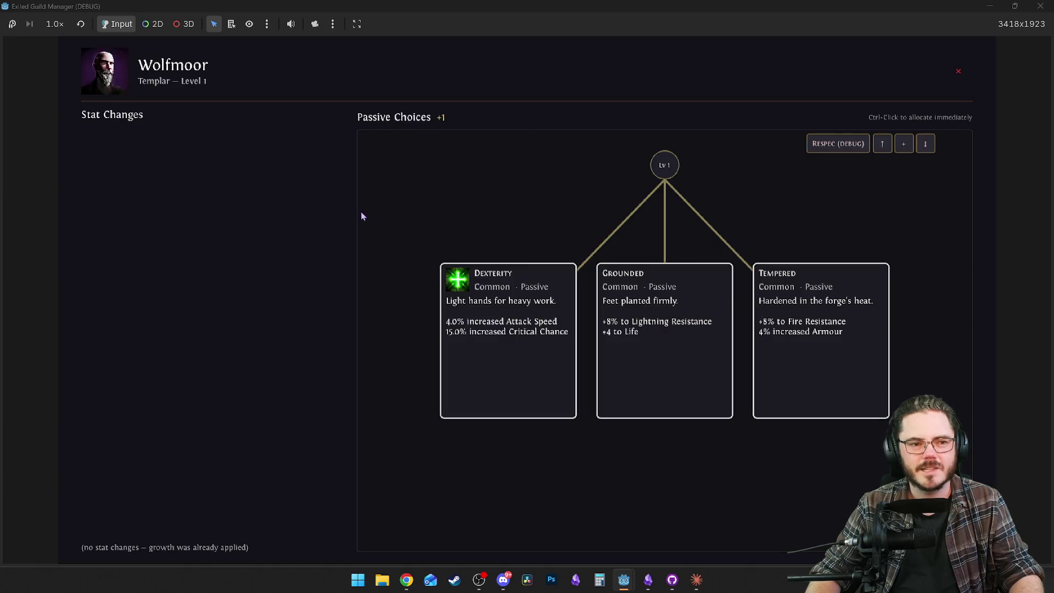
key("Escape")
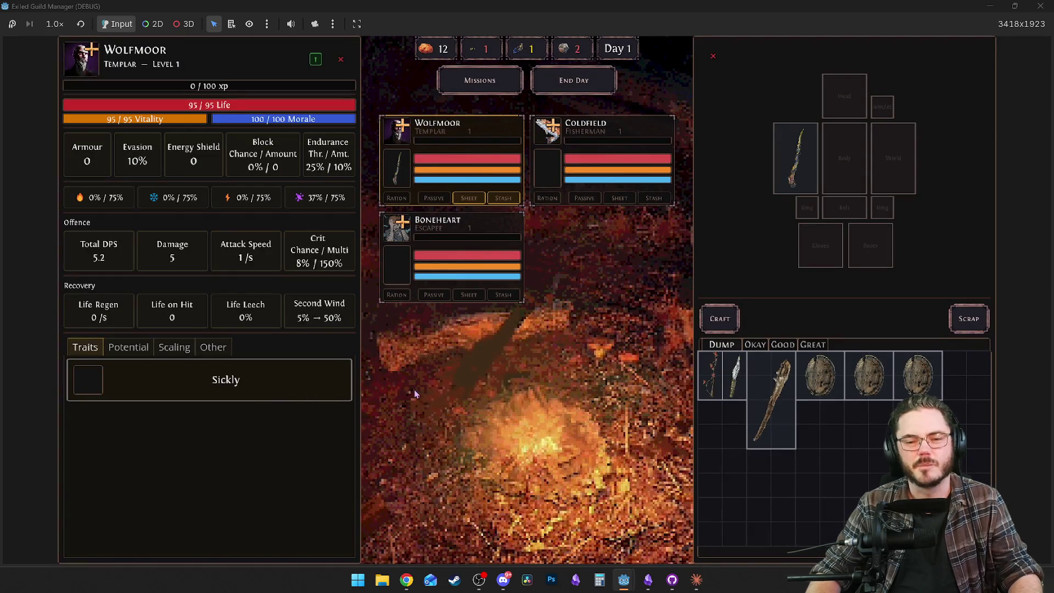
mouse_move(207, 386)
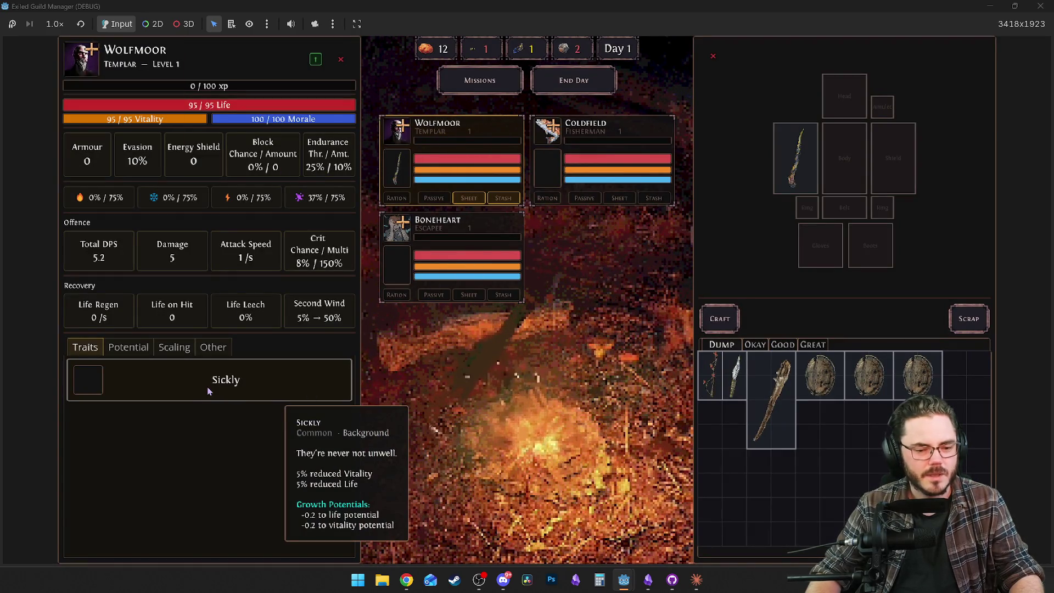
mouse_move(789, 166)
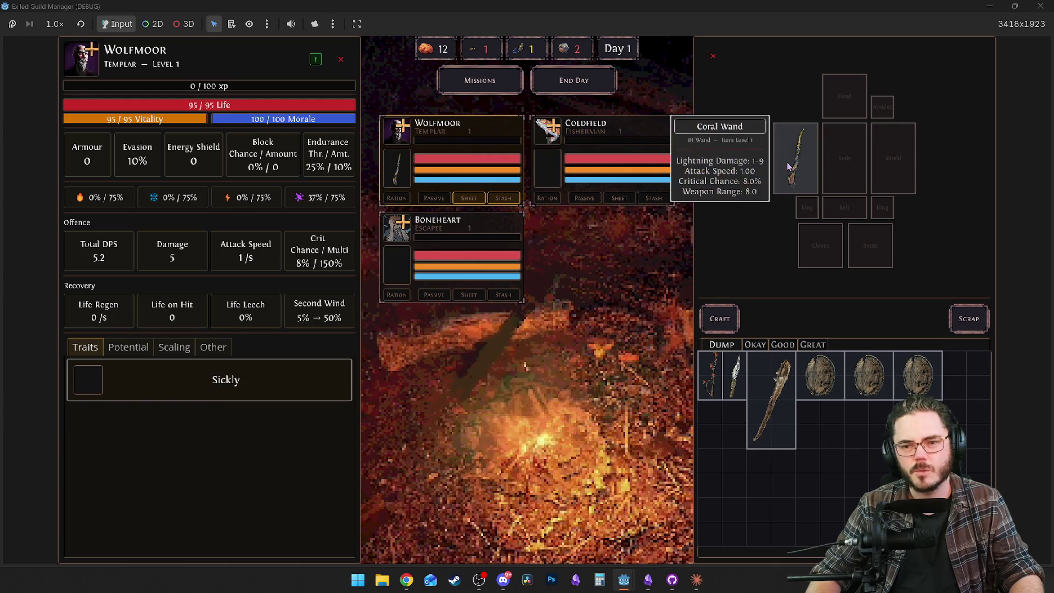
left_click_drag(820, 375, 892, 159)
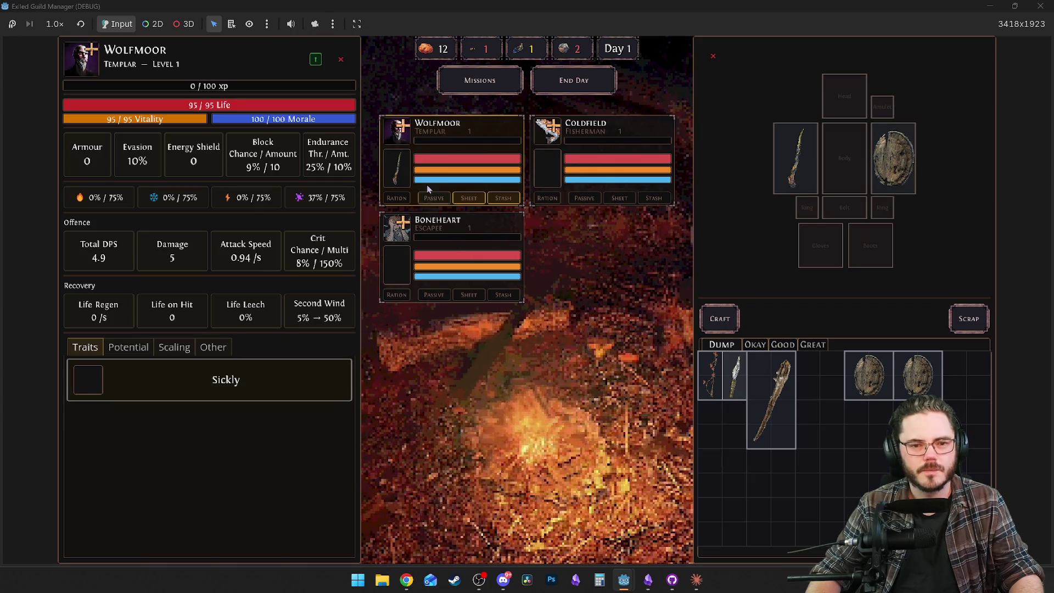
Review Wolfmoor's growth potentials and allocate the Dexterity passive to him.
left_click(436, 199)
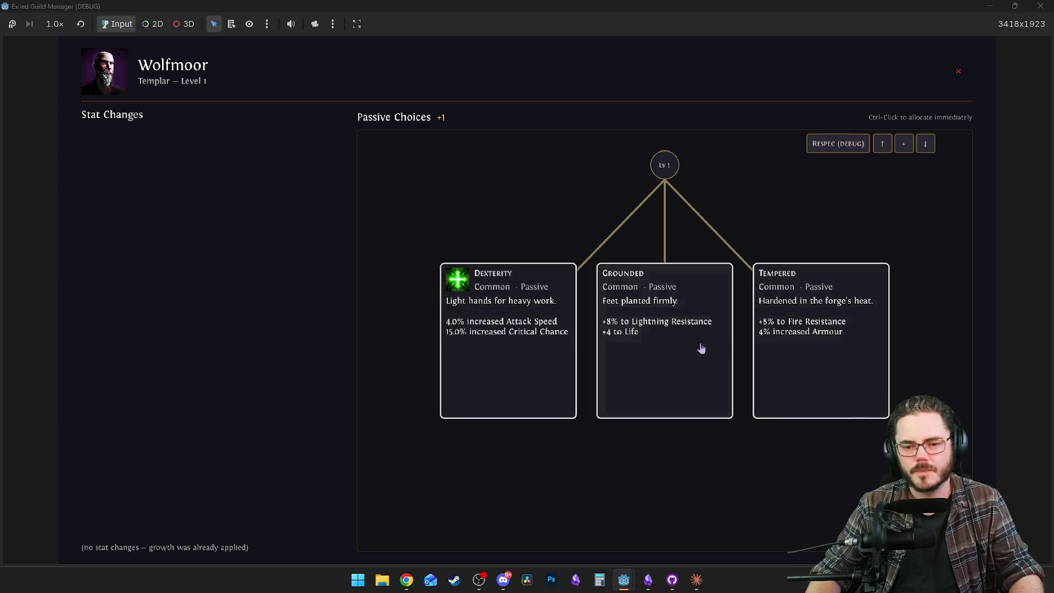
left_click(473, 399)
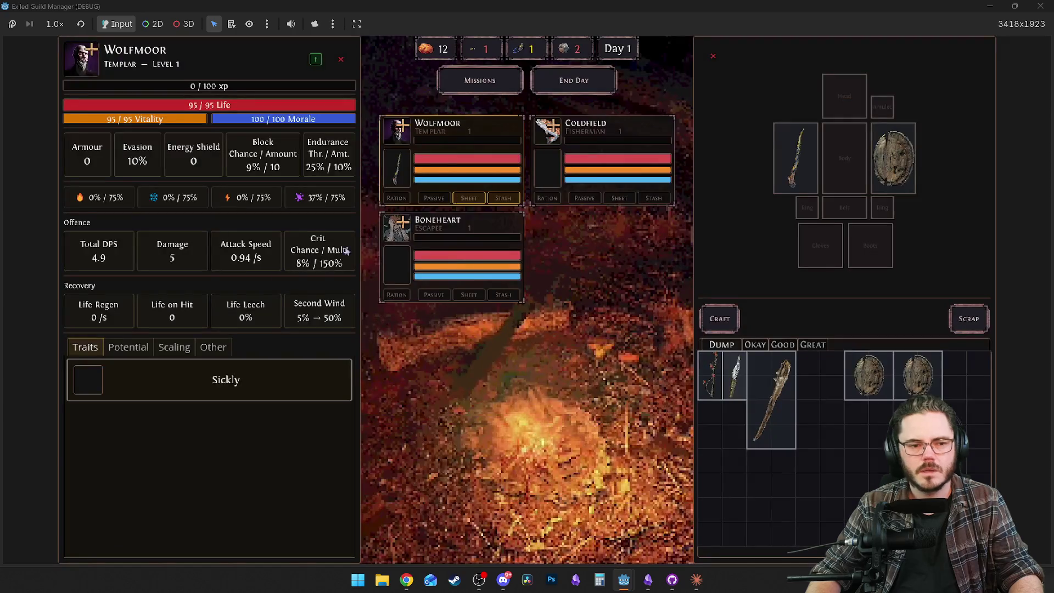
left_click(128, 347)
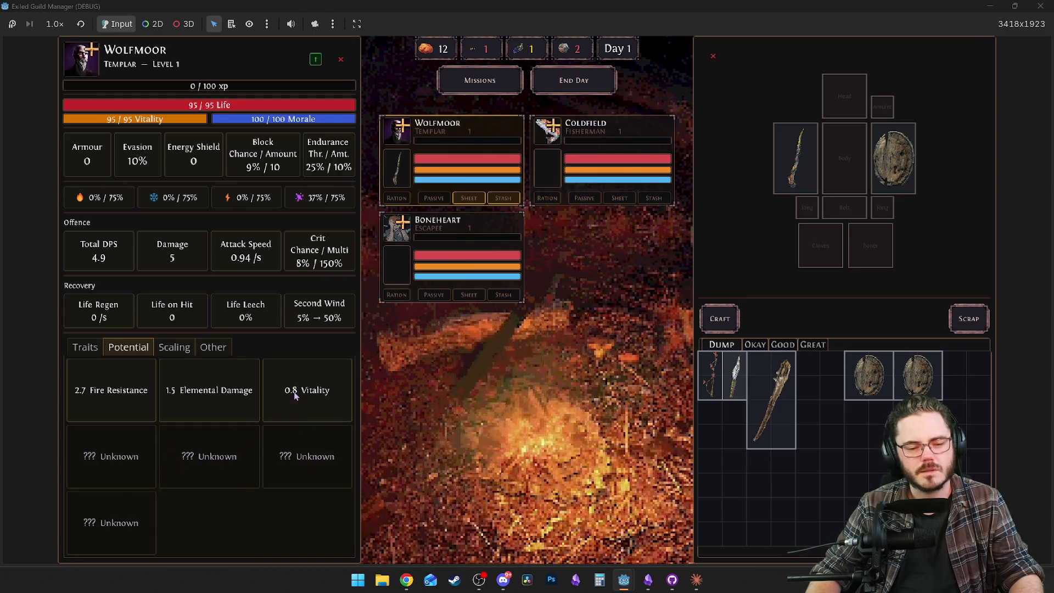
left_click(405, 134)
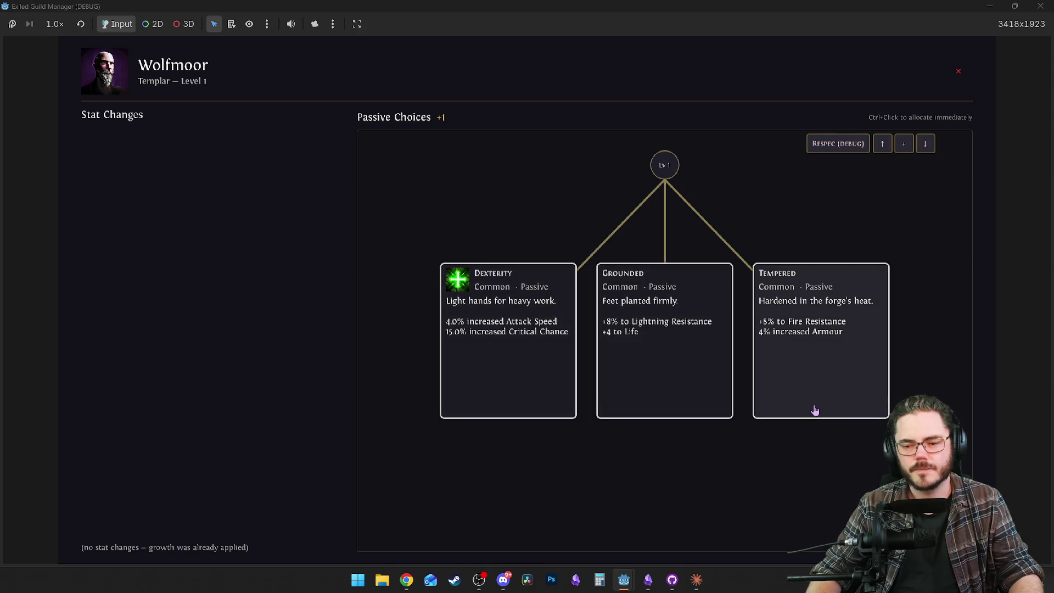
left_click(535, 414)
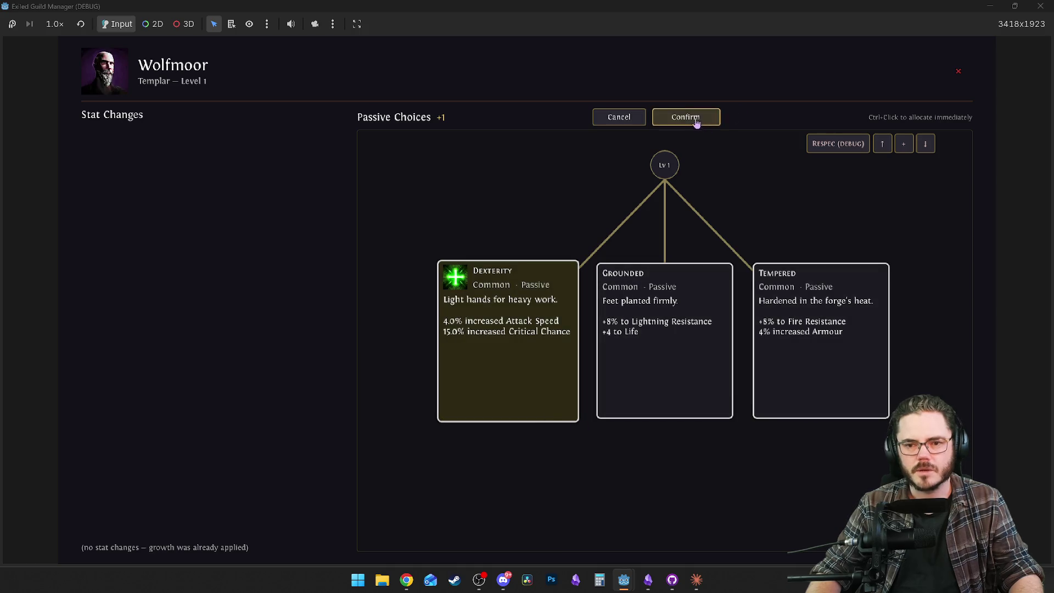
left_click(685, 117)
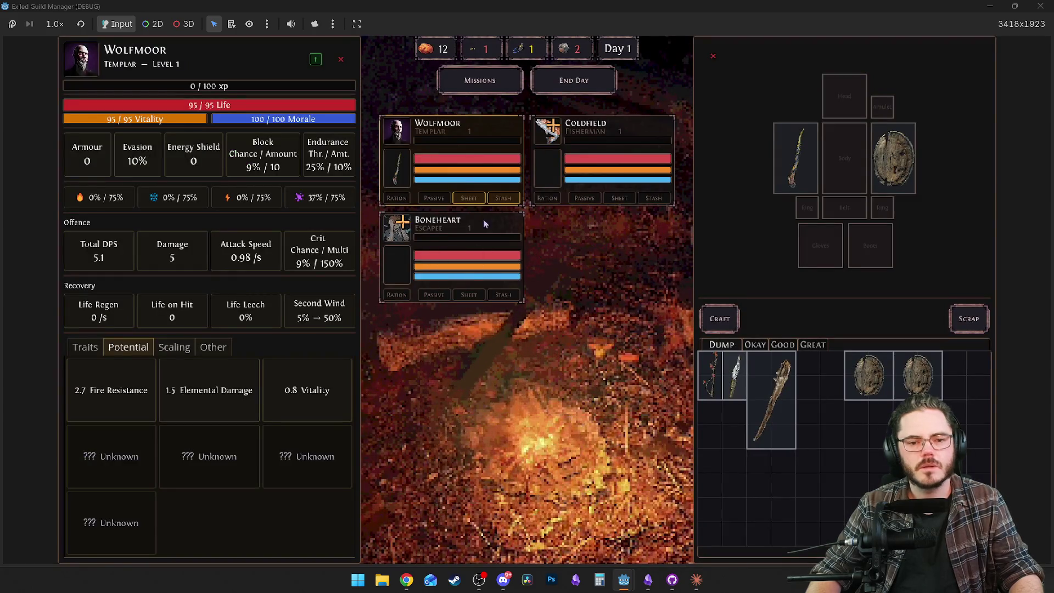
Switch the sheet to Coldfield and review his traits and growth potentials.
left_click(590, 134)
left_click(555, 128)
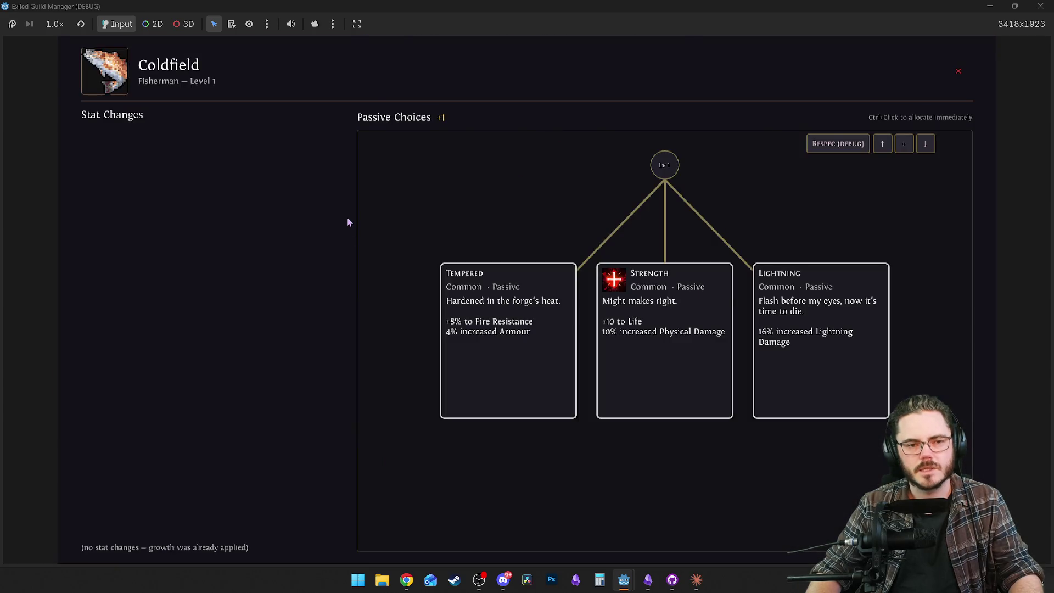
key("Escape")
left_click(85, 347)
left_click(128, 346)
left_click(86, 347)
mouse_move(230, 394)
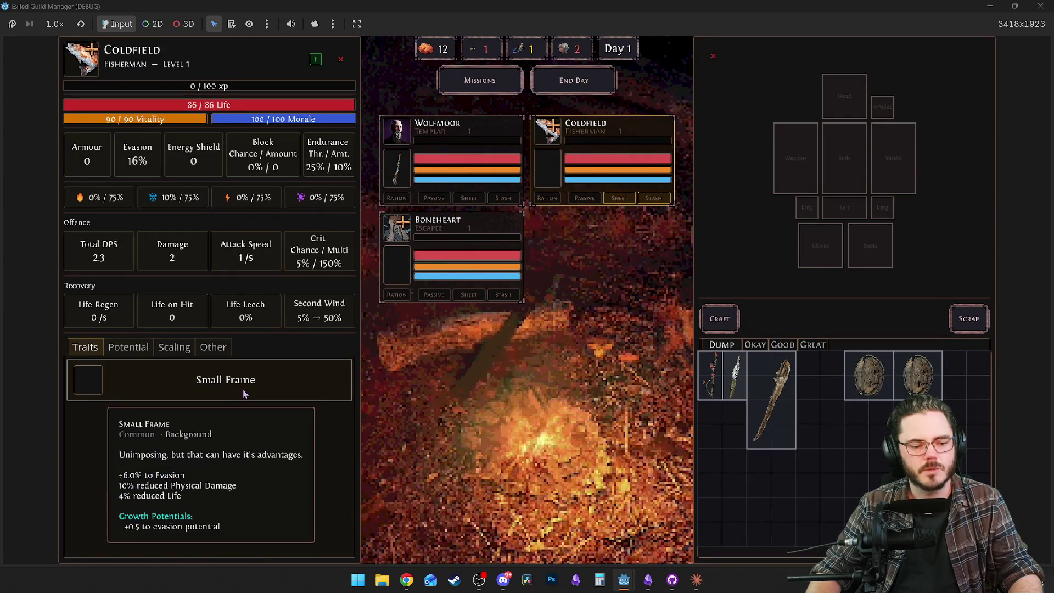
Allocate the Strength passive to Coldfield.
left_click(585, 198)
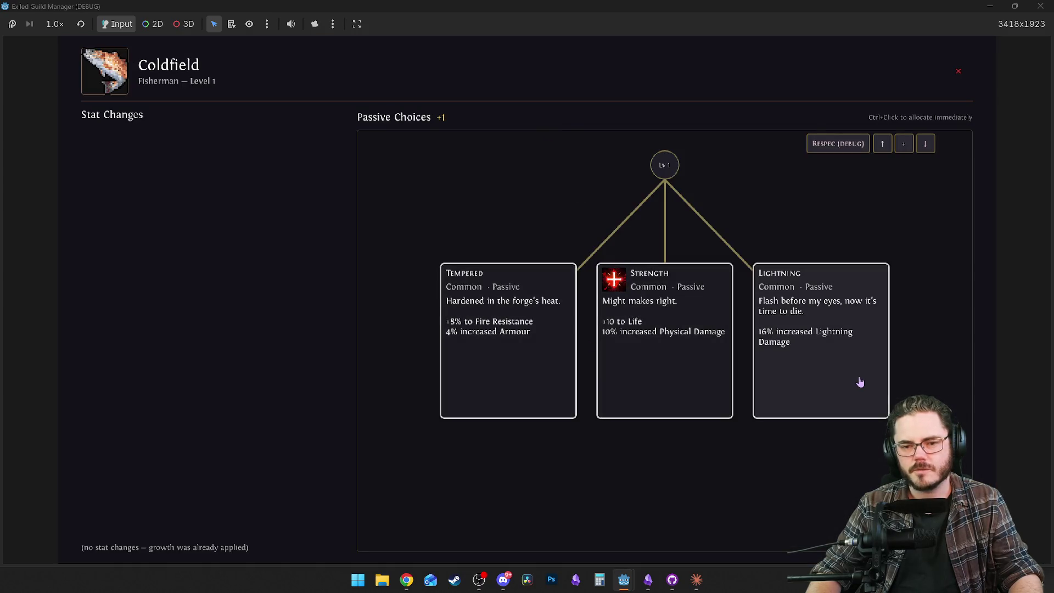
key("Escape")
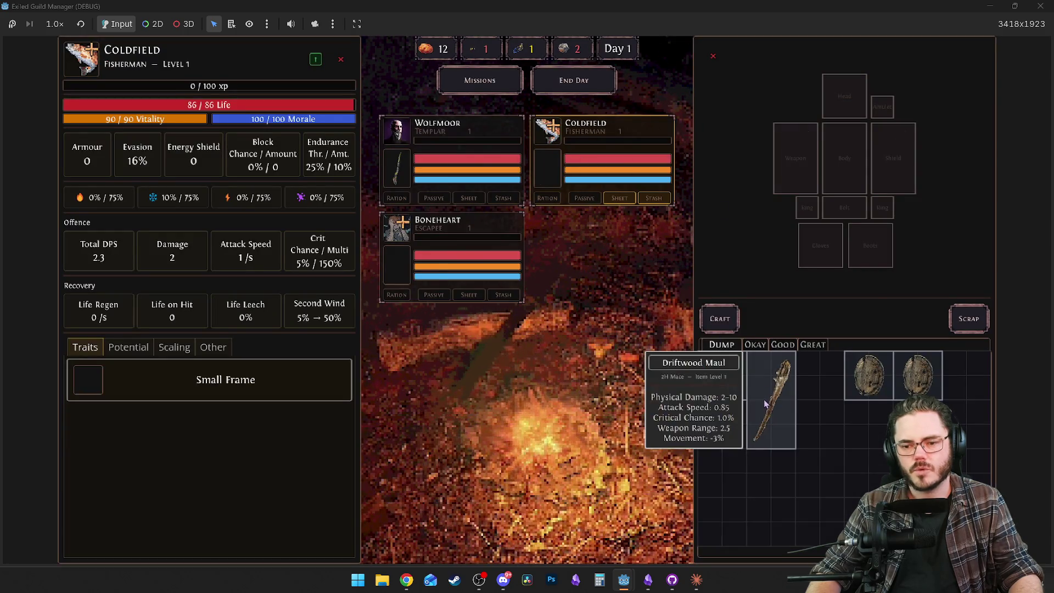
left_click(785, 159)
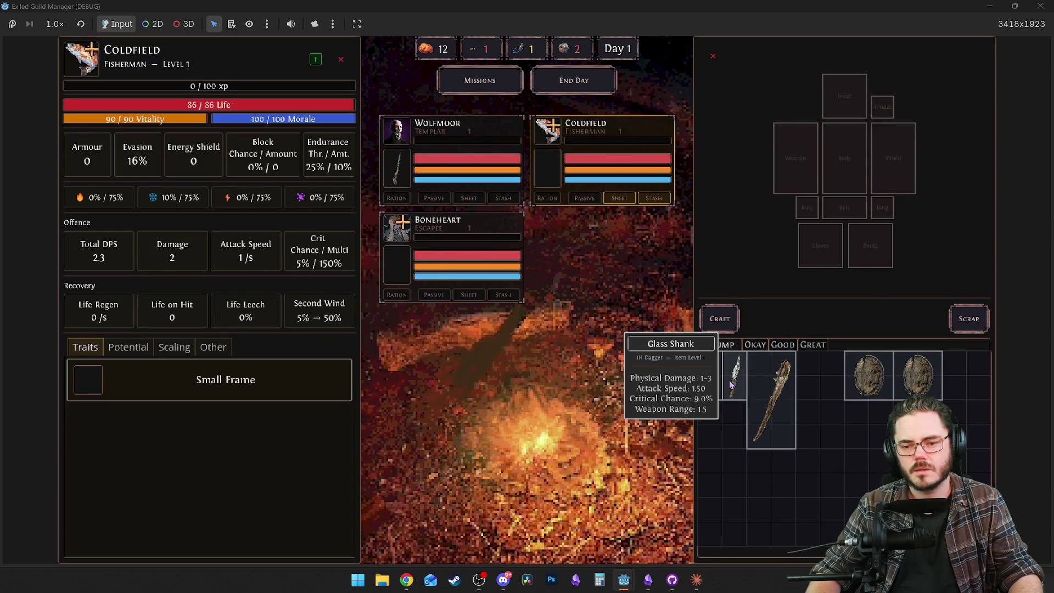
left_click(584, 198)
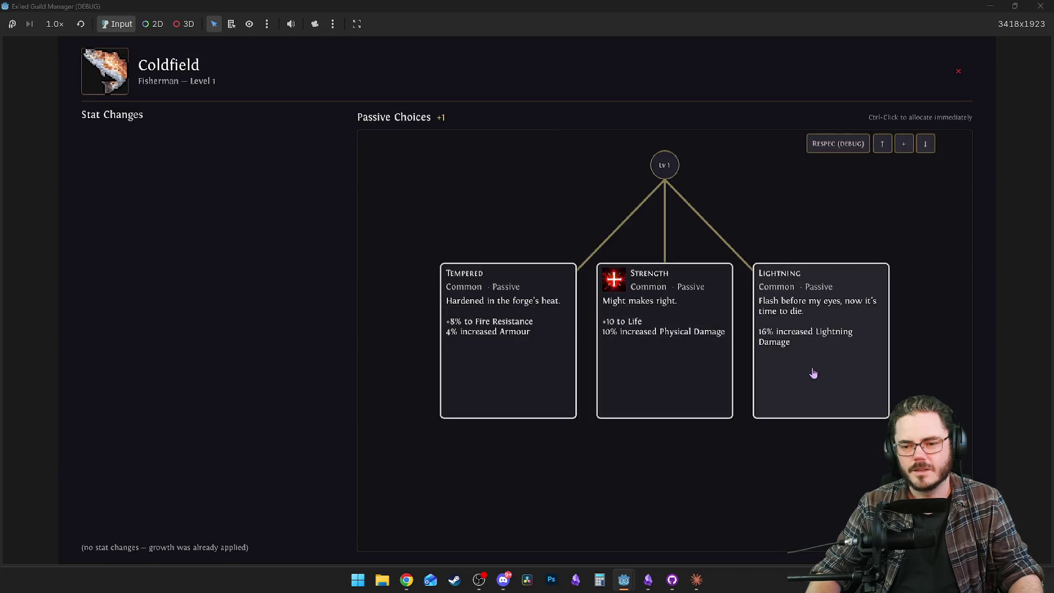
key("Escape")
left_click(552, 133)
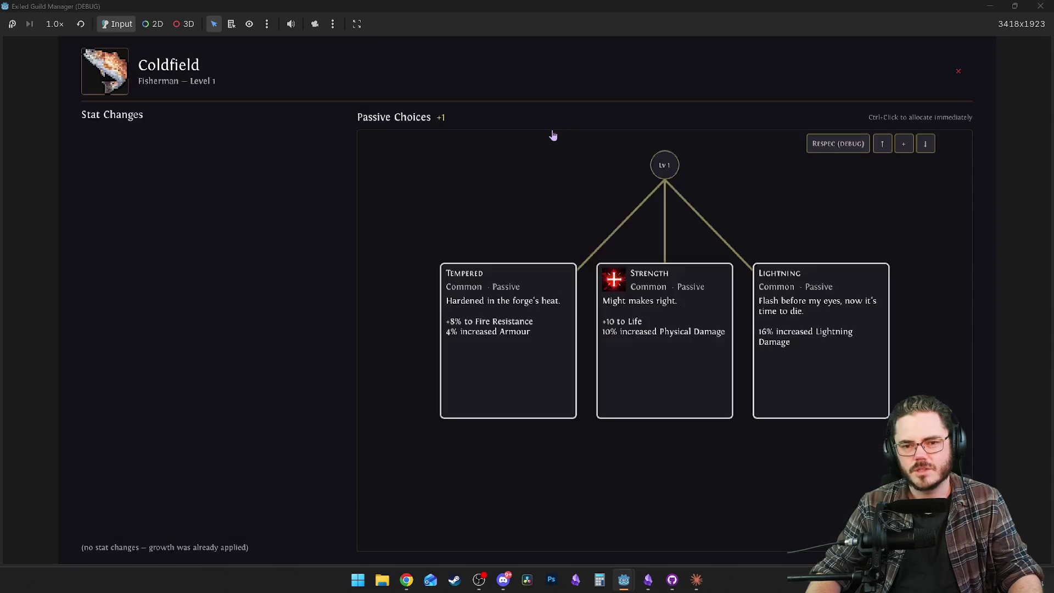
left_click(659, 360)
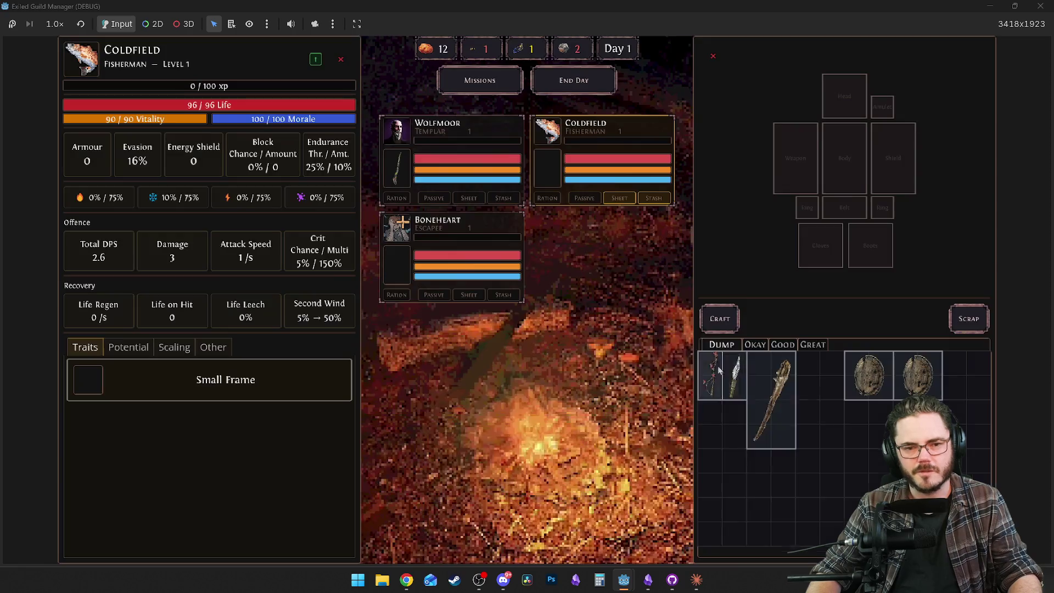
Equip Coldfield with the Glass Shank from the stash, then bring up Boneheart's sheet.
right_click(795, 159)
right_click(735, 376)
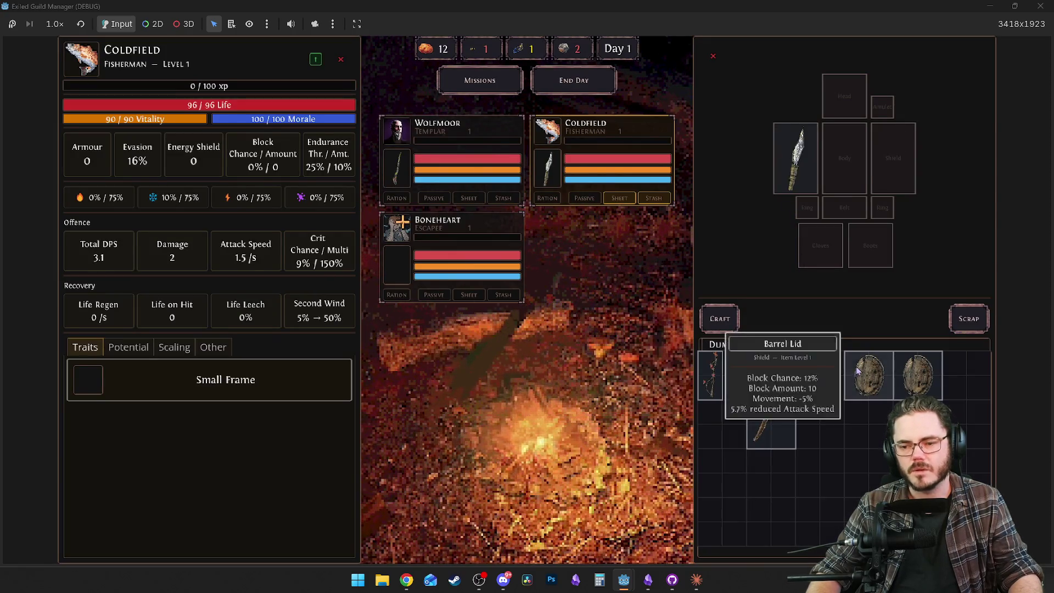
right_click(868, 376)
left_click(438, 233)
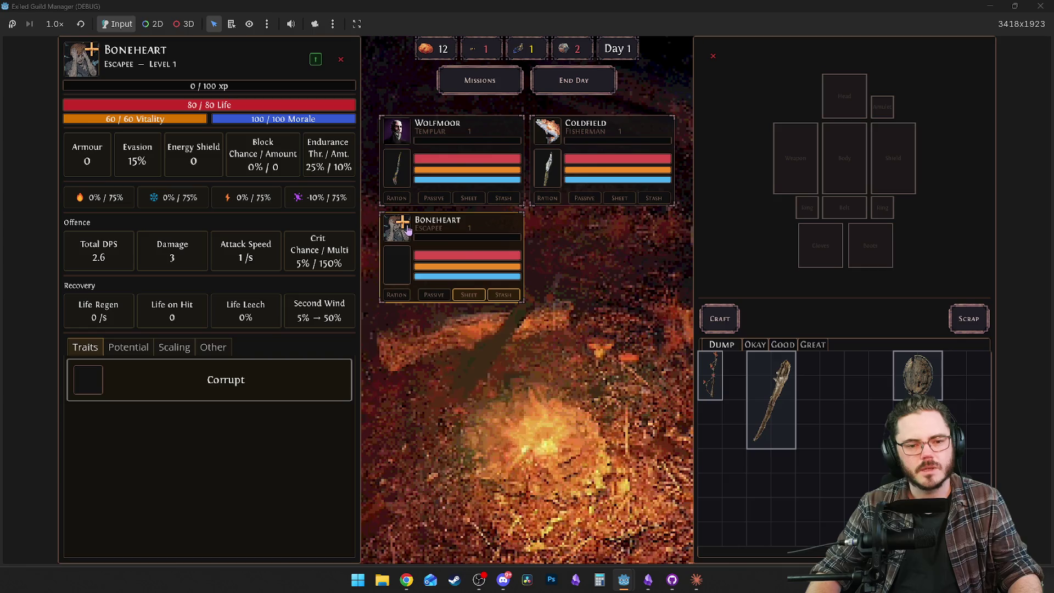
Give Boneheart the Sturdy passive and close his passive choices panel.
mouse_move(290, 382)
left_click(433, 294)
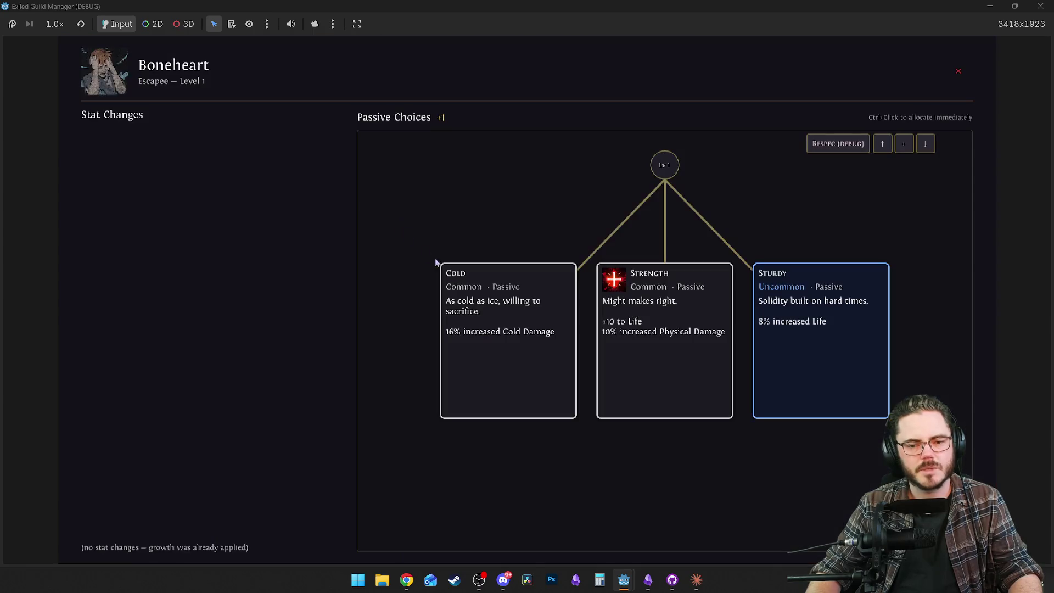
left_click(818, 347)
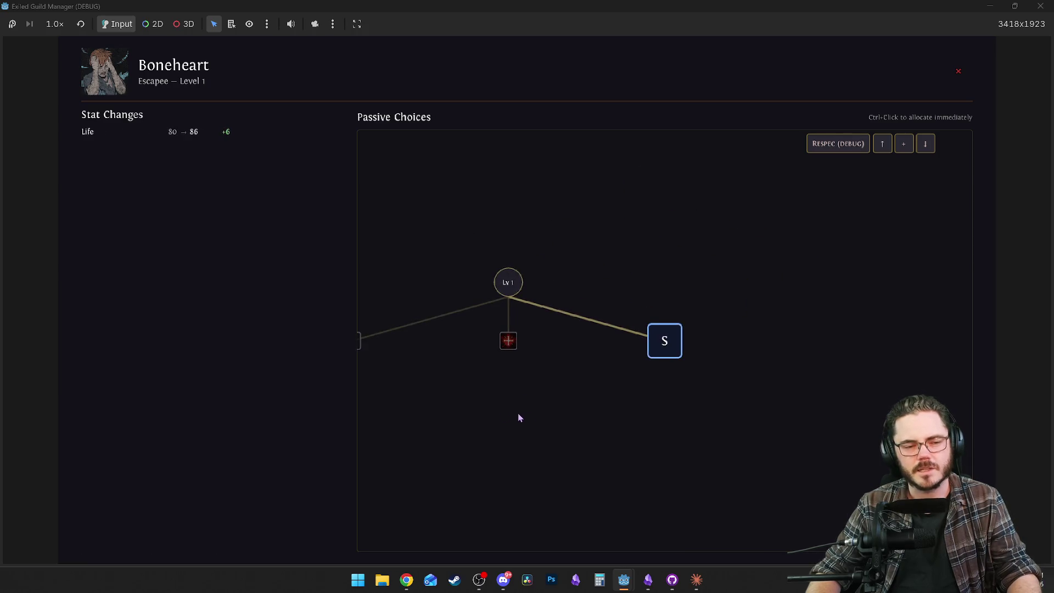
key("Escape")
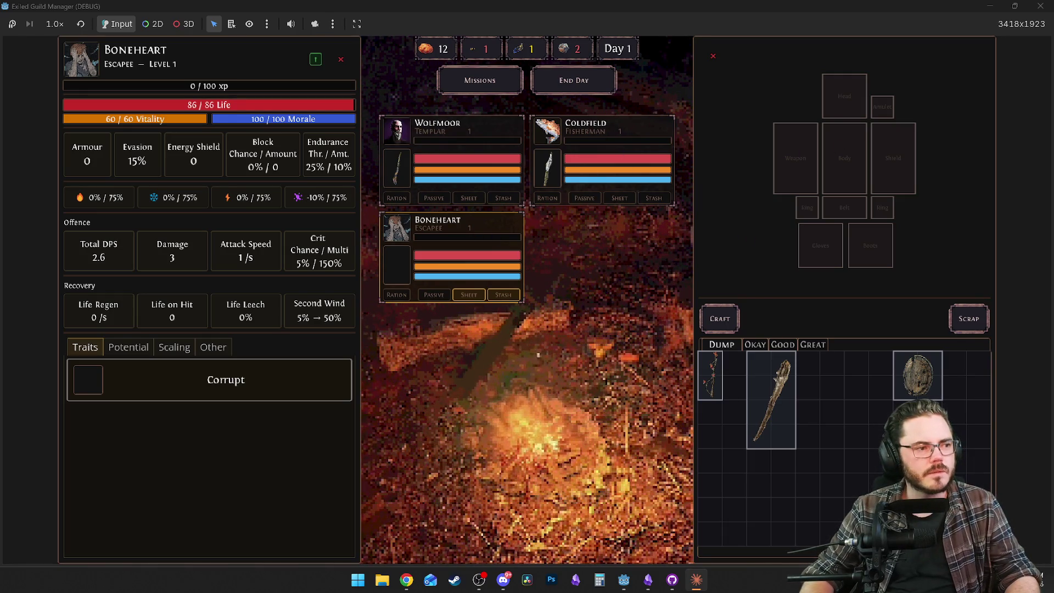
Switch to Claude, read its numbered recruit-system design questions, and start a reply.
key("alt+Tab")
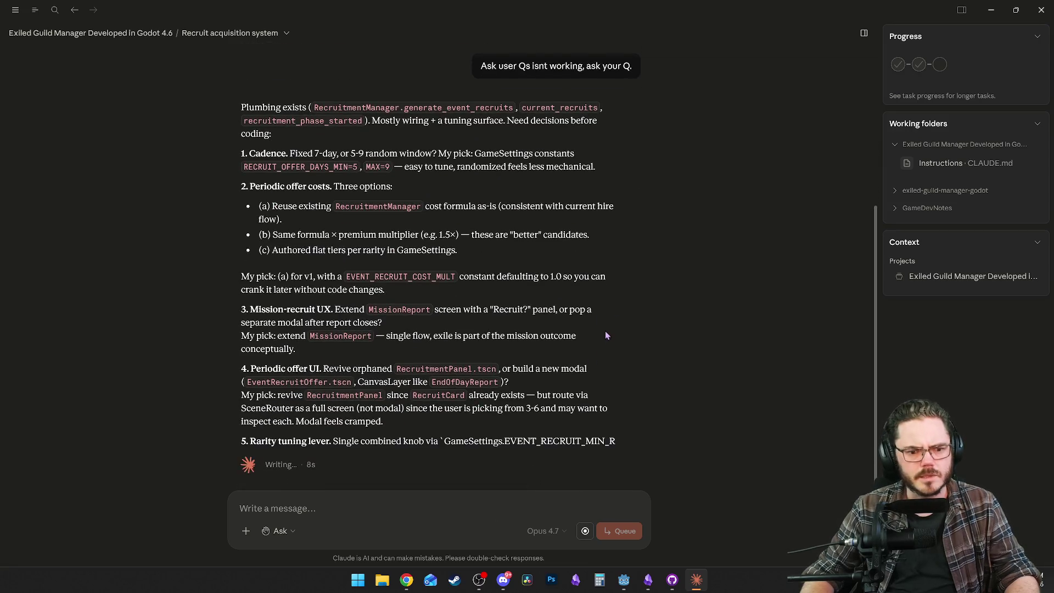
scroll(605, 330, "up", 3)
scroll(583, 336, "up", 2)
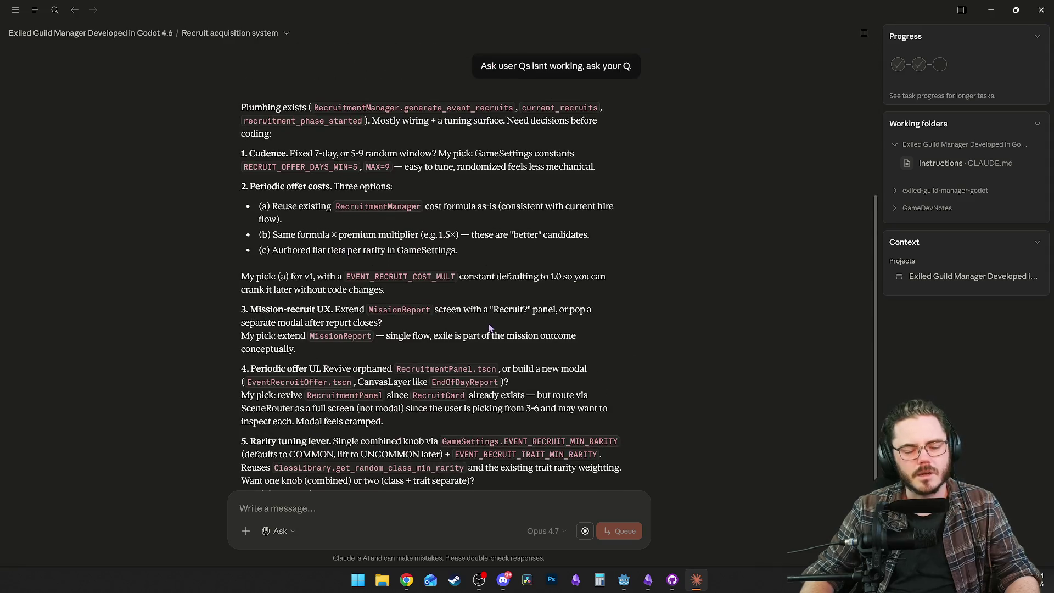
scroll(493, 320, "up", 3)
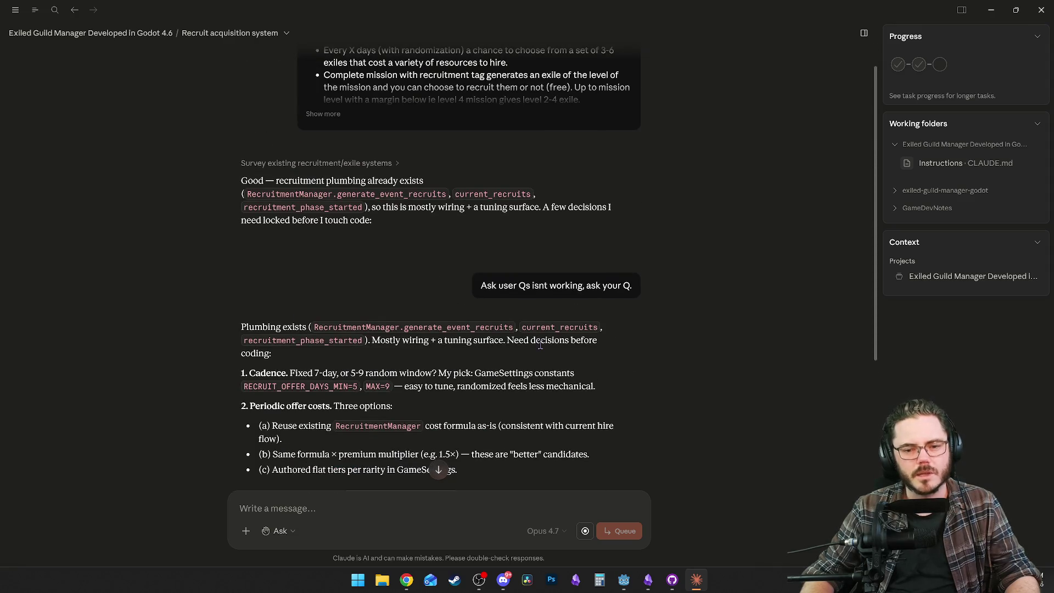
scroll(540, 344, "down", 5)
scroll(349, 275, "up", 4)
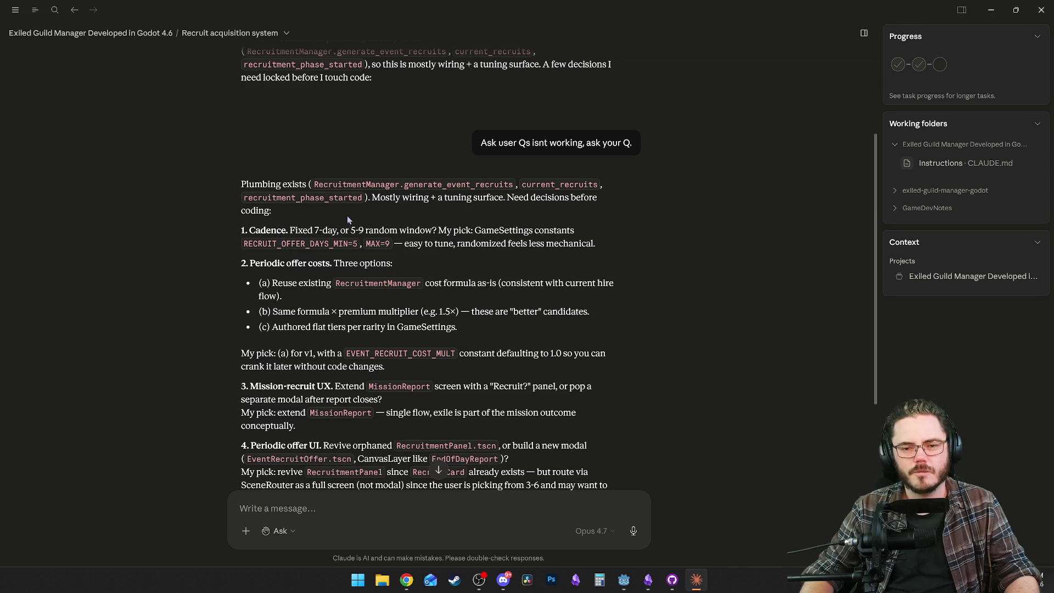
left_click(406, 579)
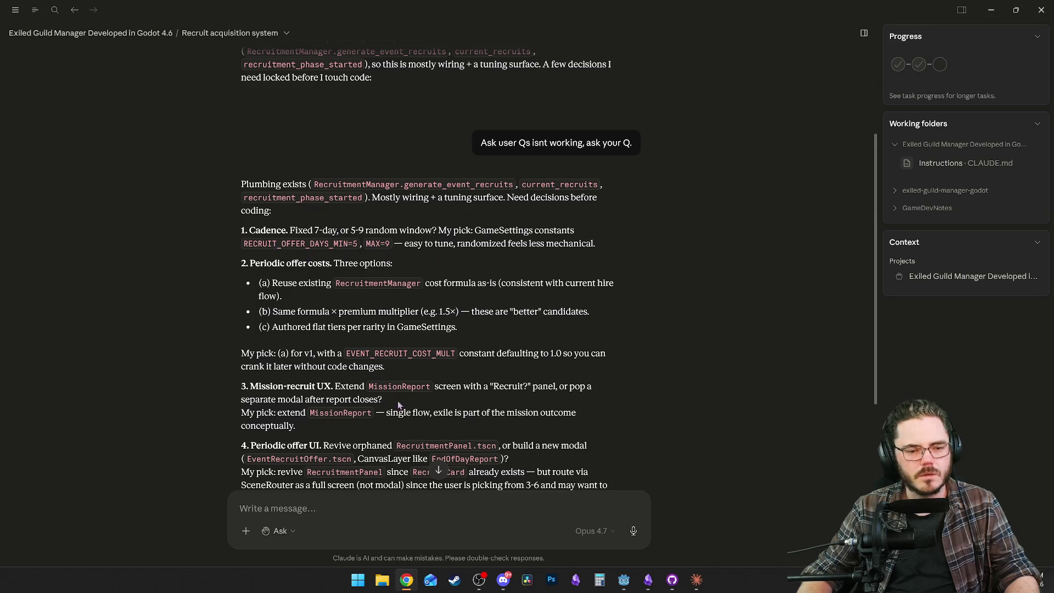
left_click(340, 497)
Answer '1: good' and add exalt shards to answer 2, biased towards scrap as common currency.
type("1: good")
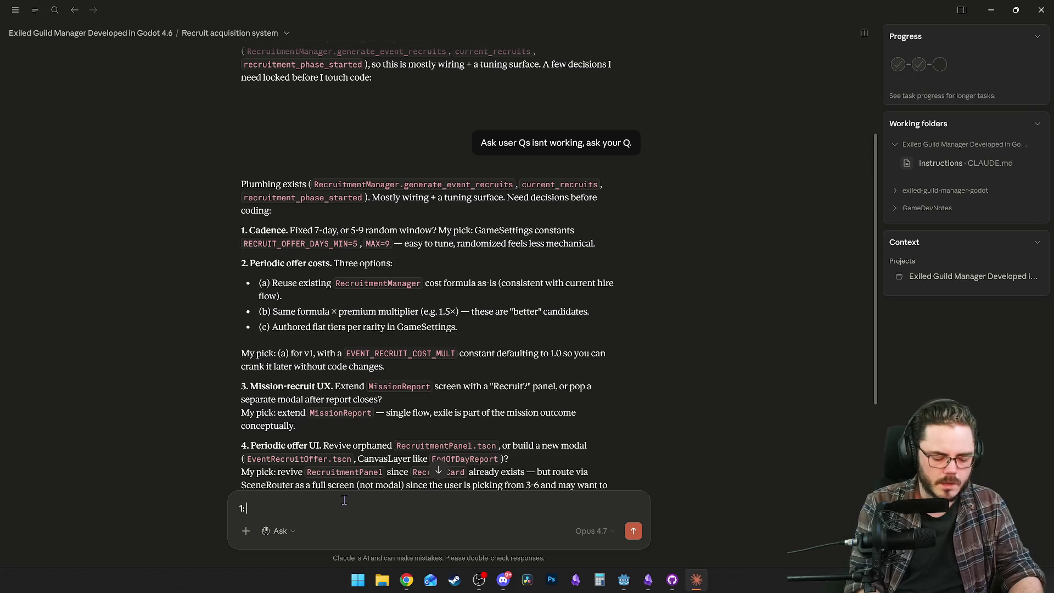
key("shift+Return")
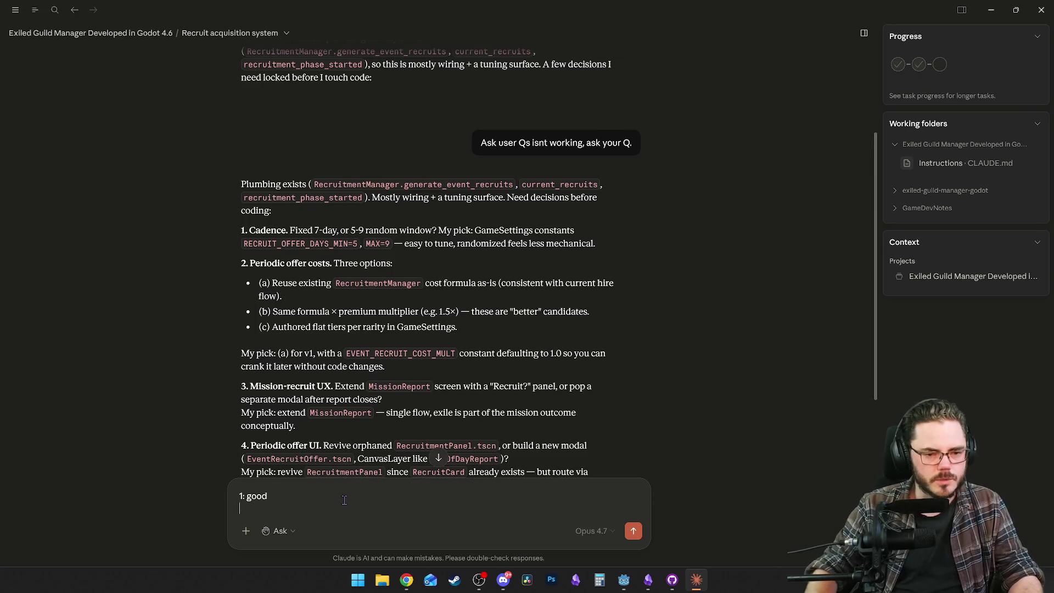
scroll(486, 334, "down", 2)
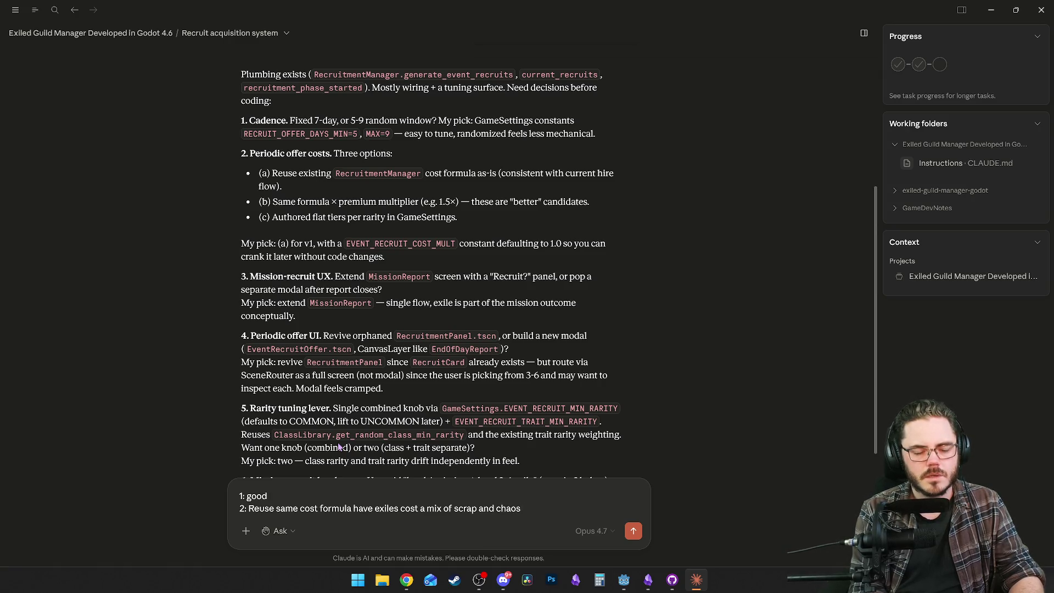
type(" an")
type("d exalt shad")
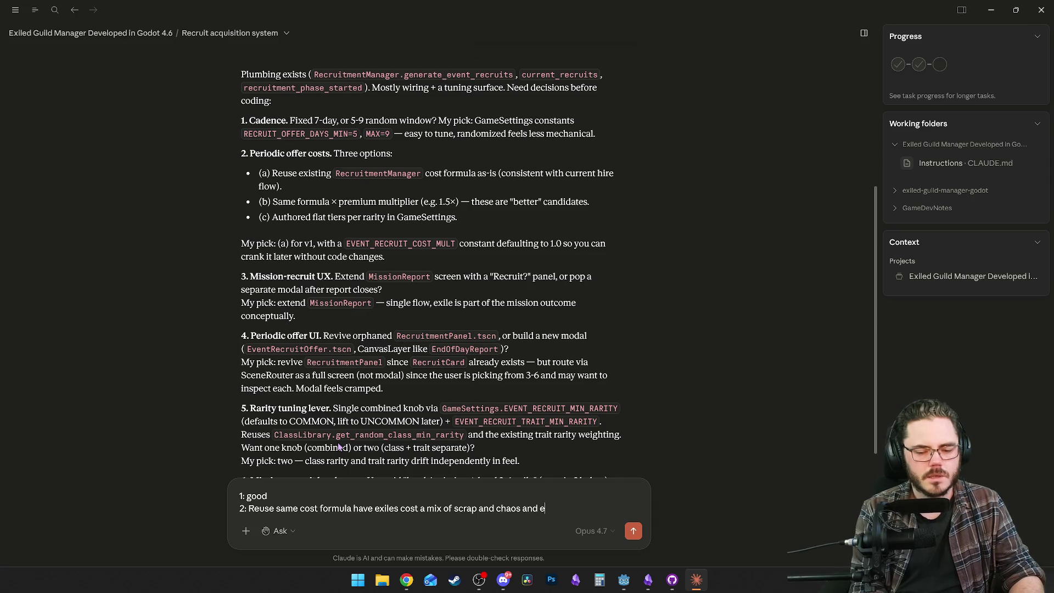
key("BackSpace")
type("rds (bias towards")
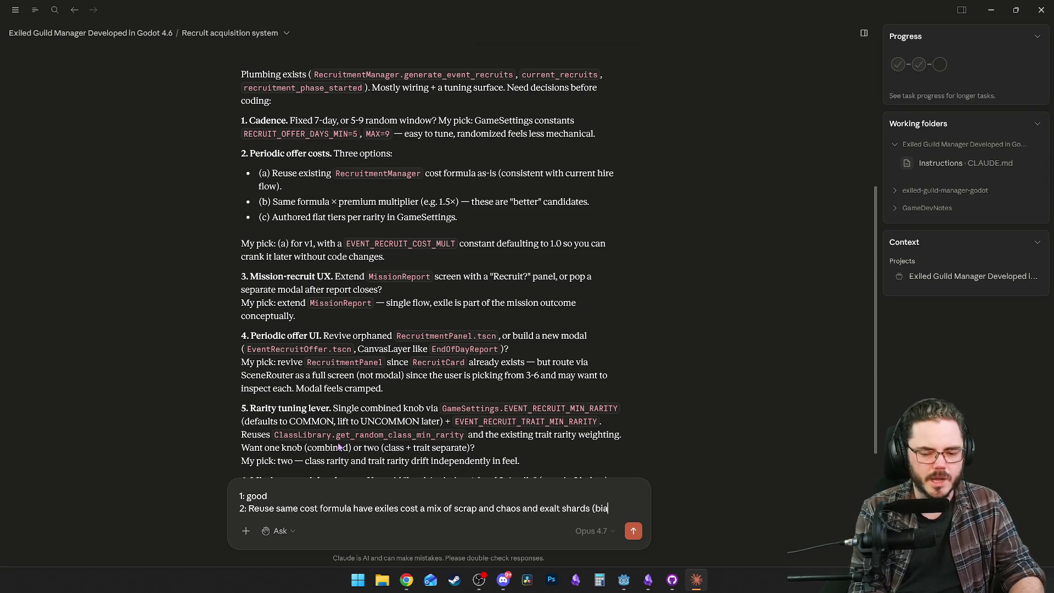
type(" sc")
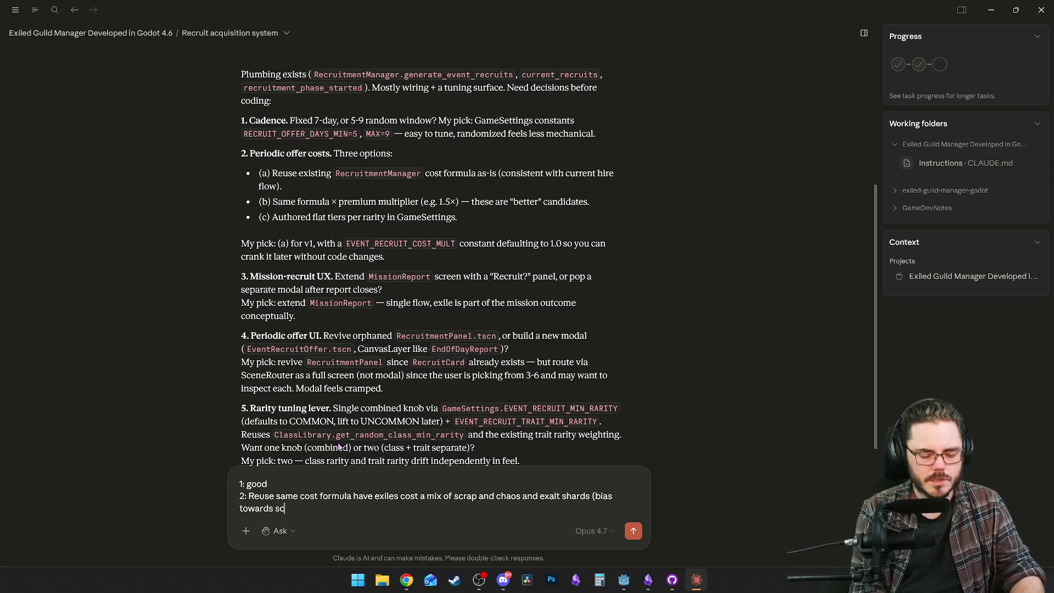
type("rap as the common ")
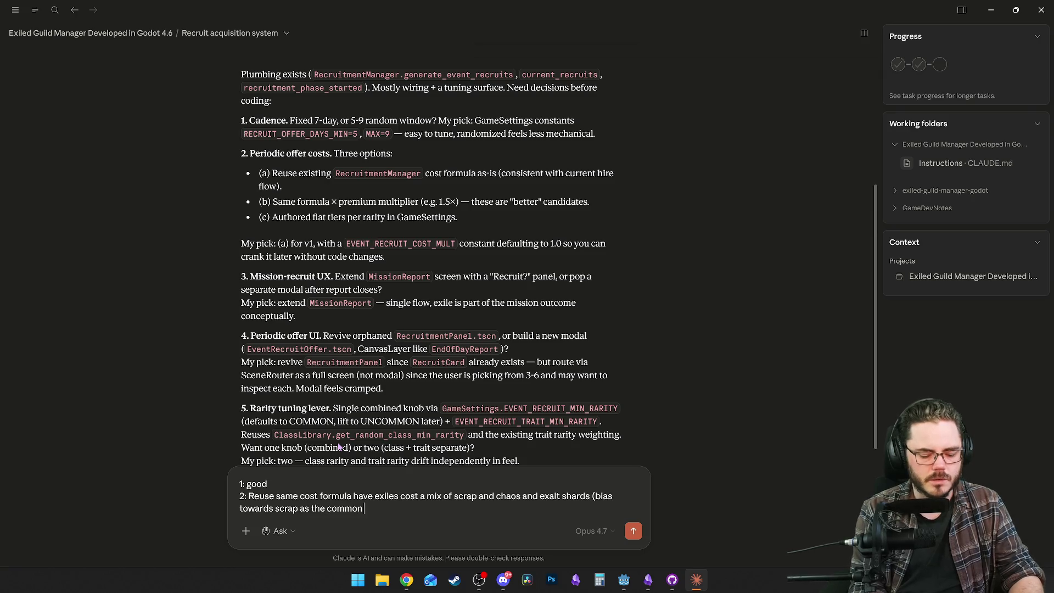
type("currency).")
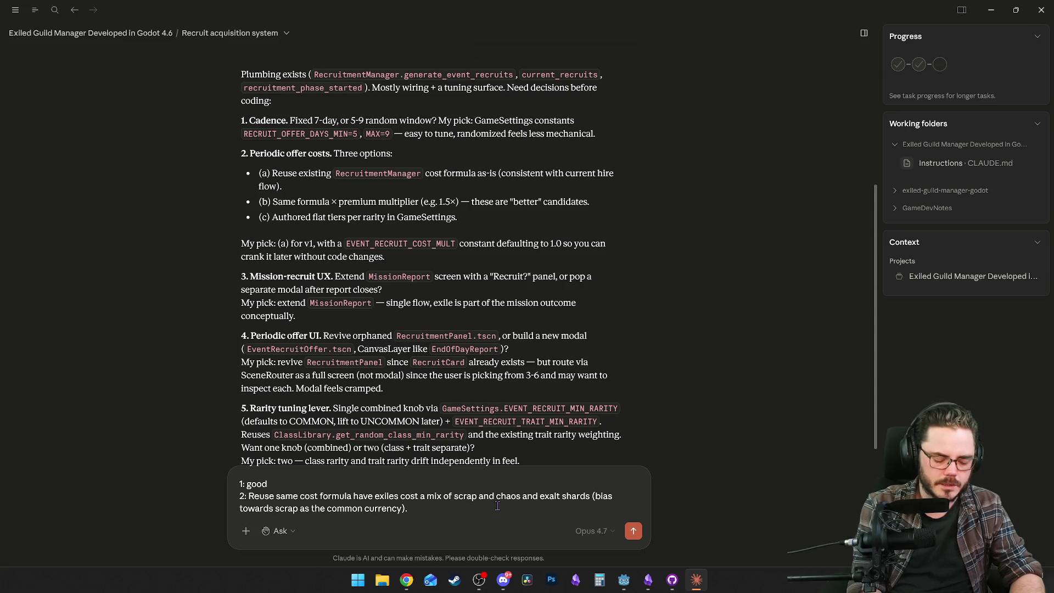
Specify costs as only scrap, scrap + exalt, or scrap + chaos (not all three).
type(" Have it")
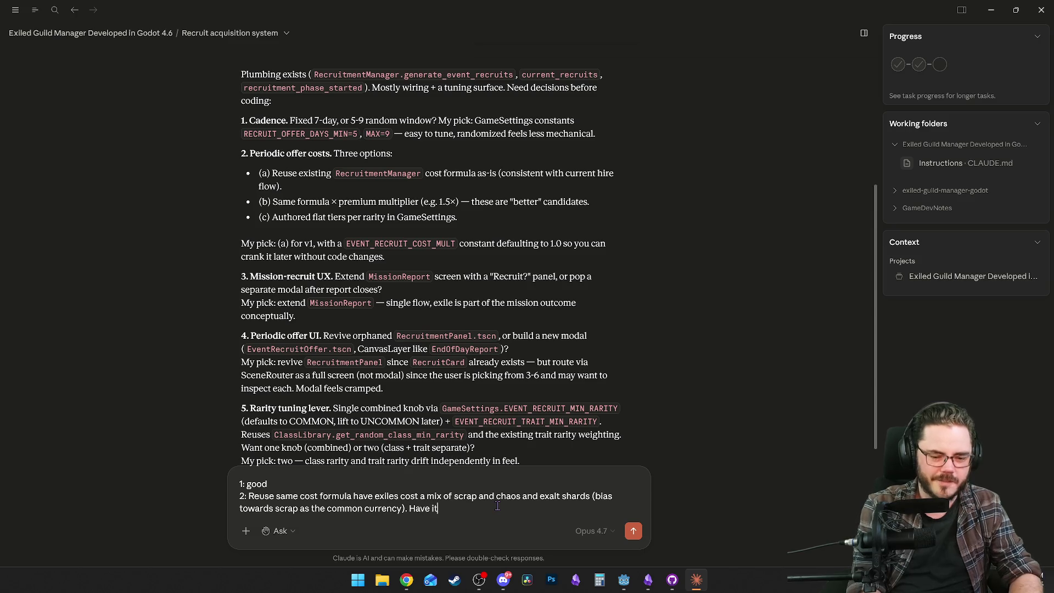
type(" only ever be")
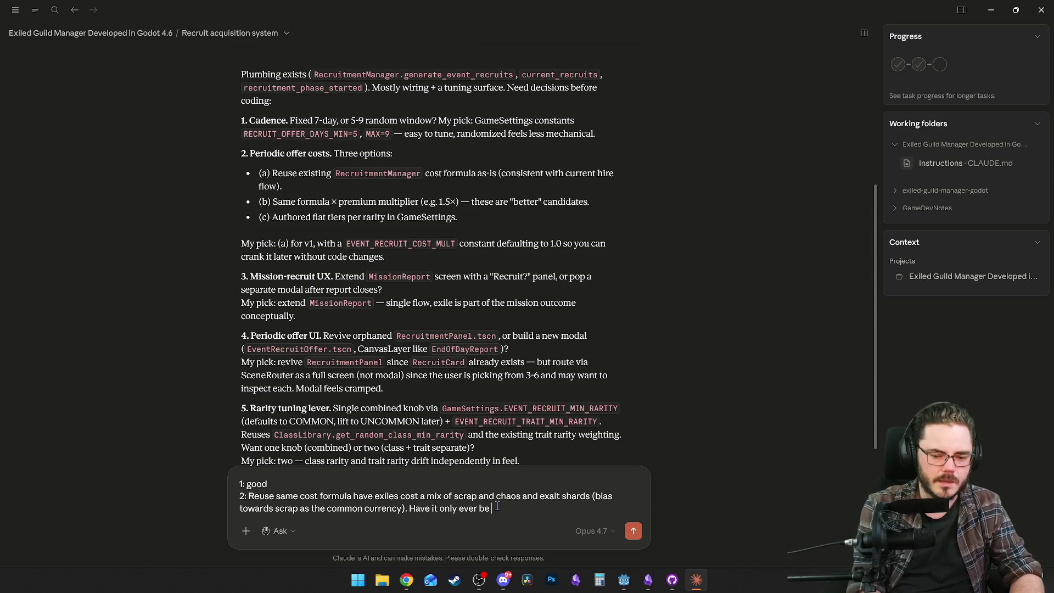
type(": scrao")
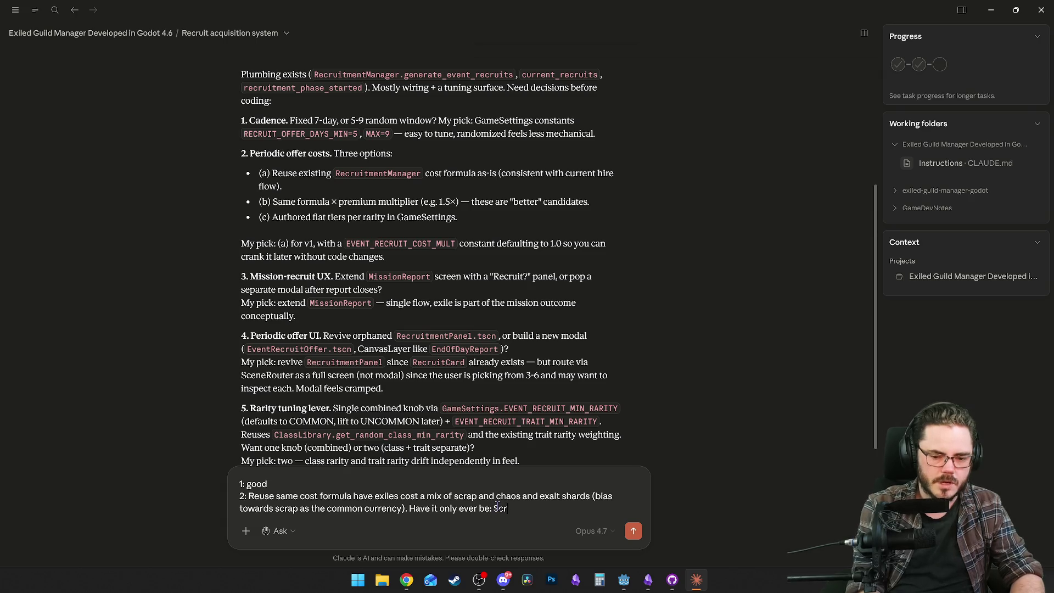
key("BackSpace")
type("p, scrap + exalt, or scrap +")
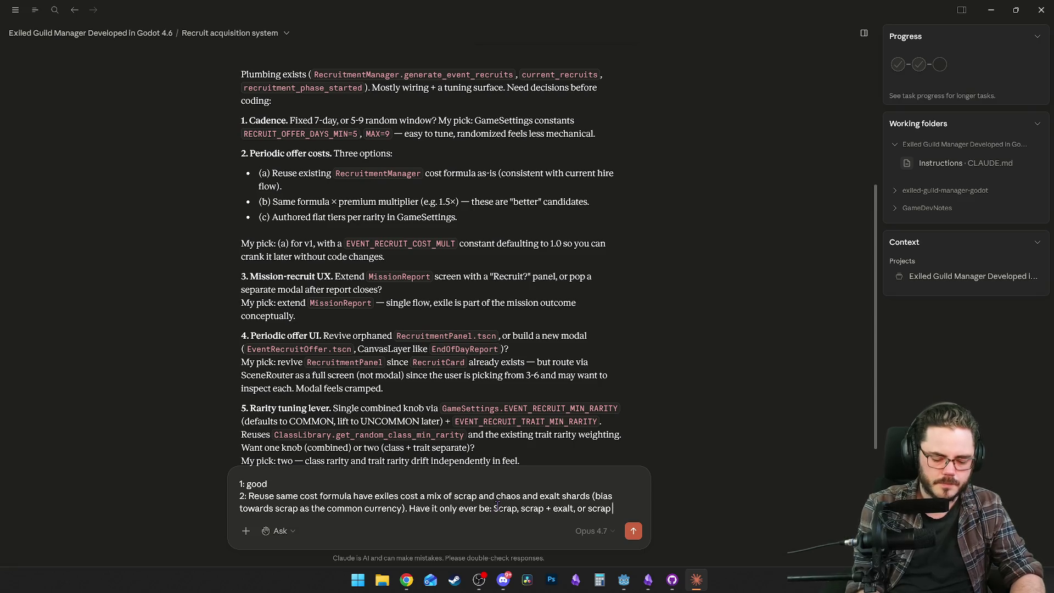
type(" chaos")
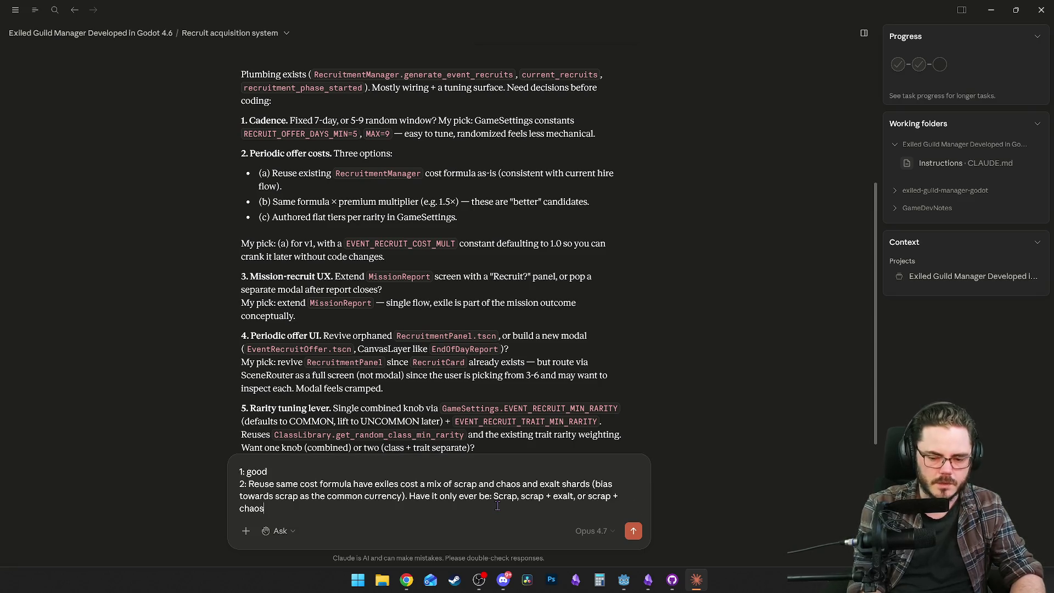
type(" (not all thr")
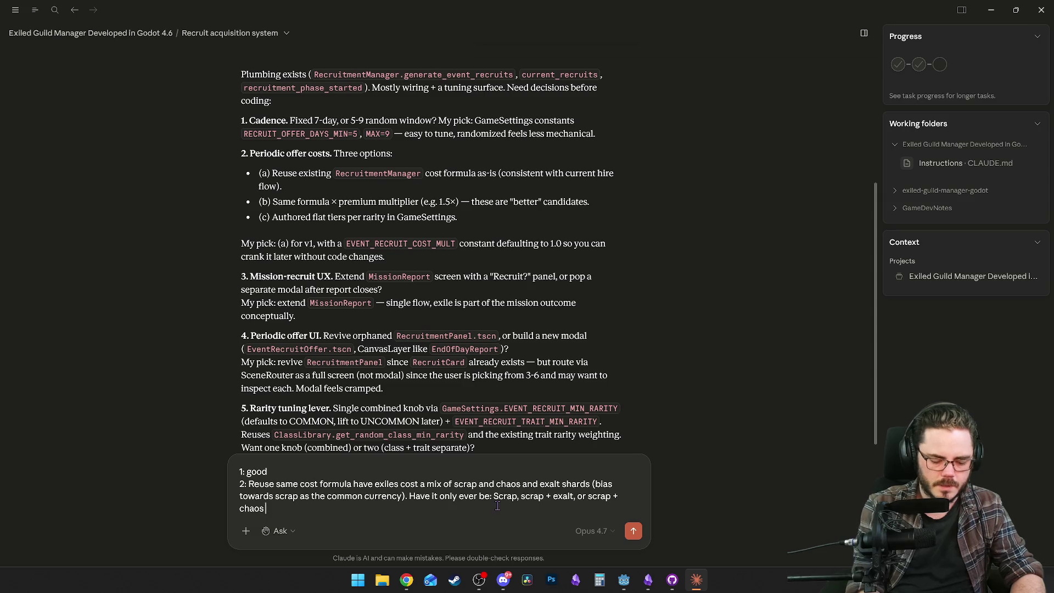
type("ee")
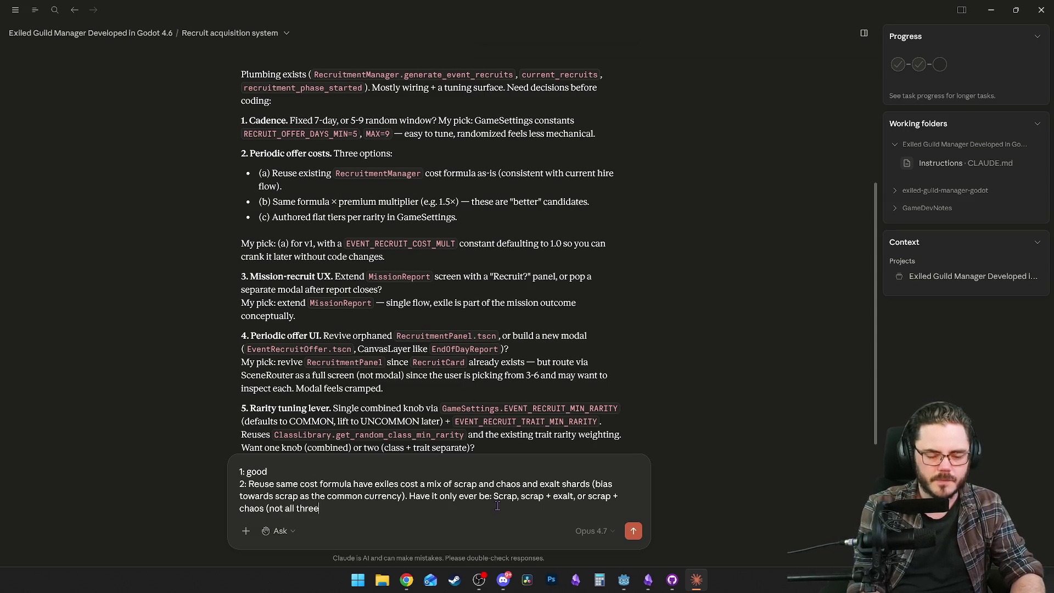
type(").")
key("shift+Return")
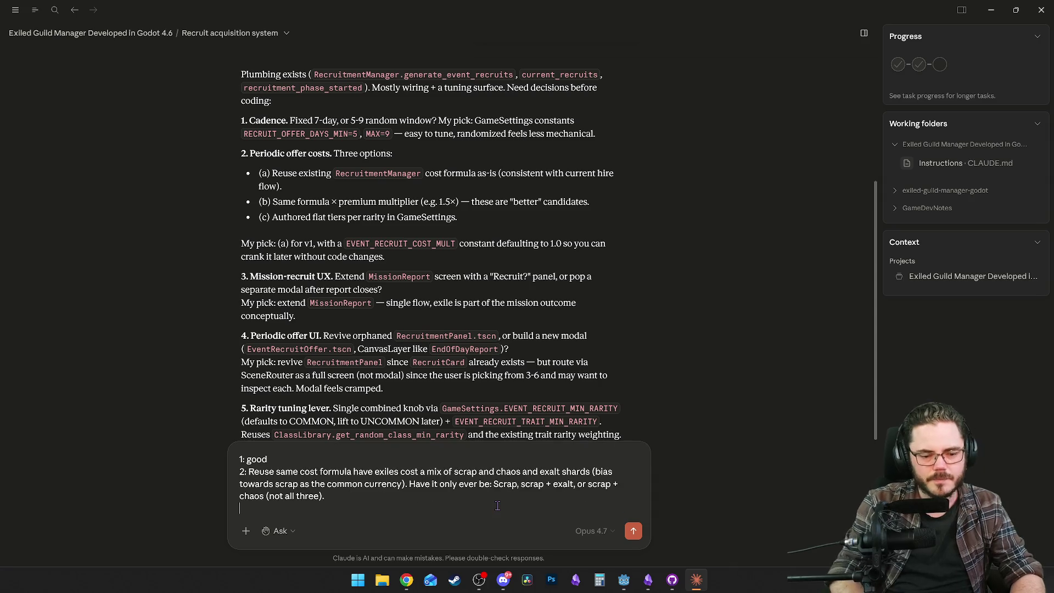
Insert 'roughly, but' after the word formula, correcting its spelling.
scroll(395, 242, "down", 2)
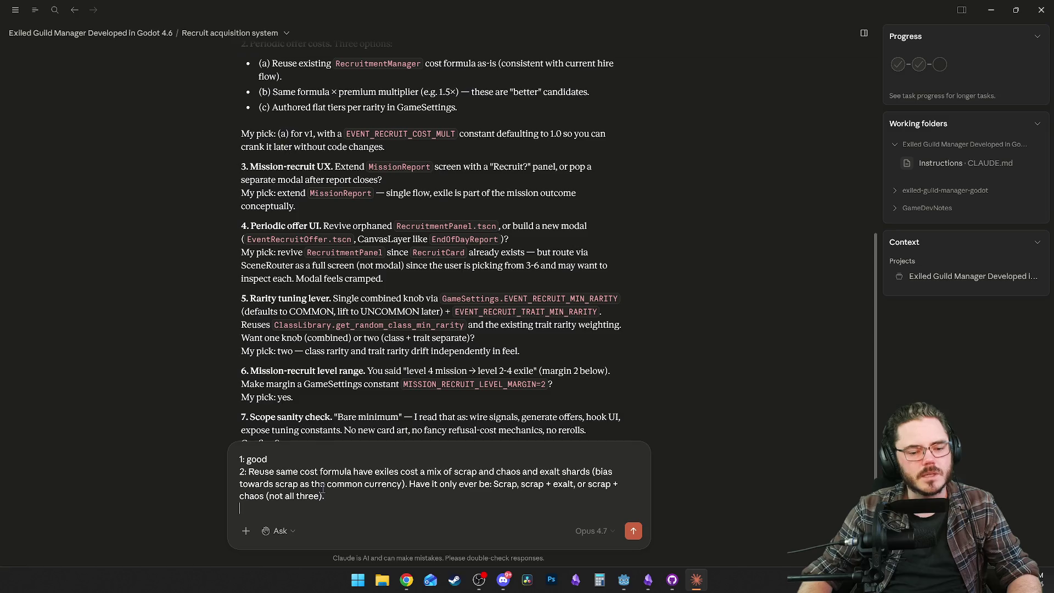
left_click(352, 471)
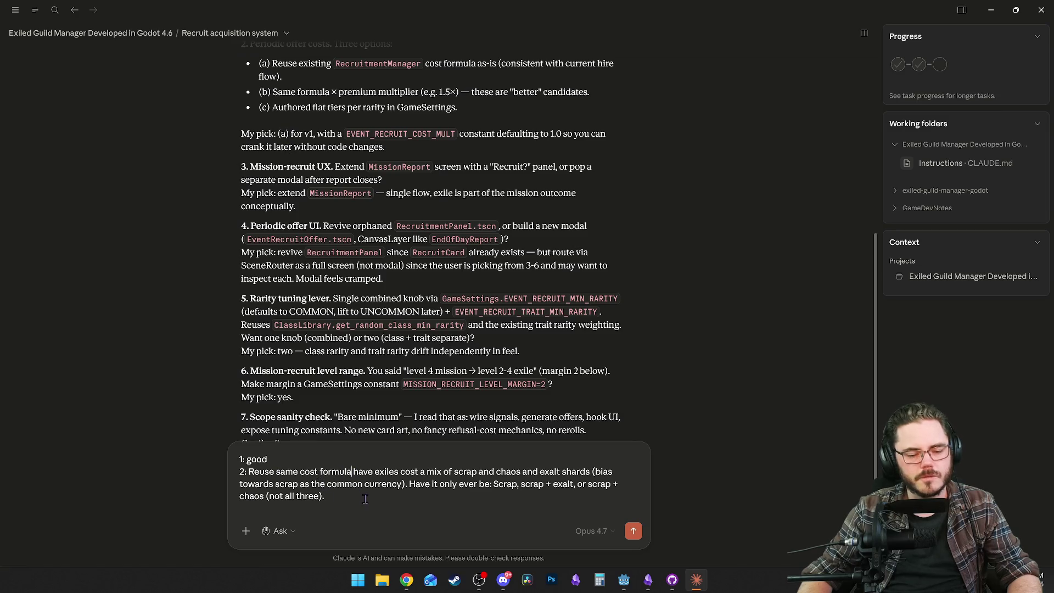
type("roguhly")
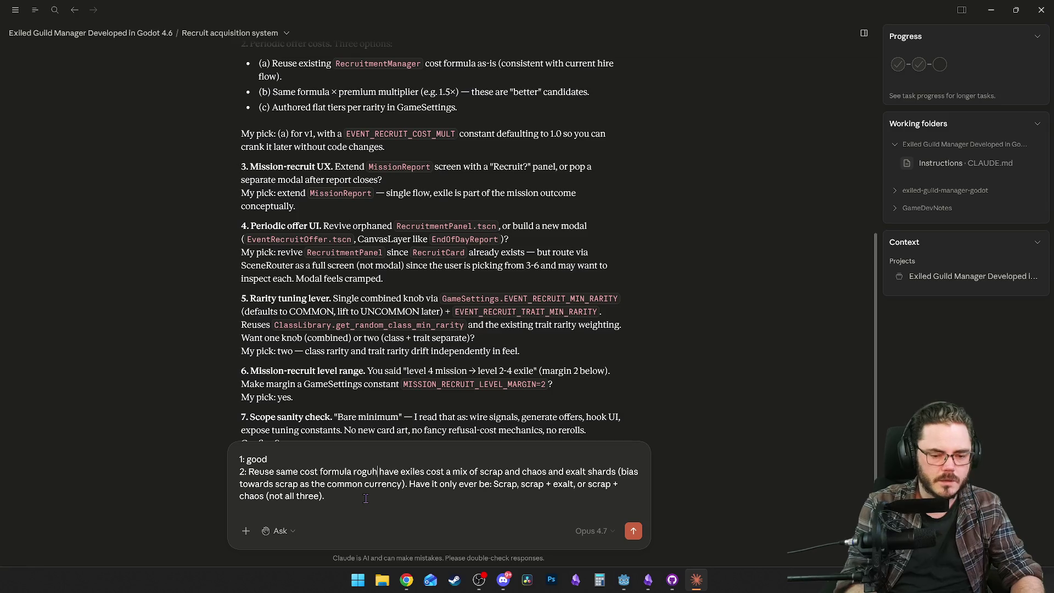
type(", but")
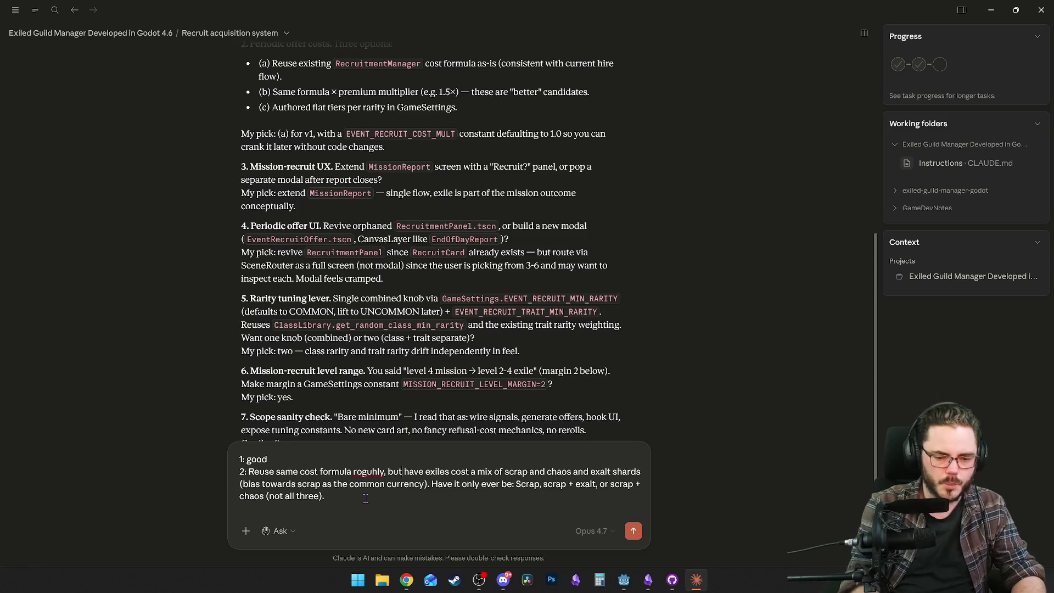
right_click(368, 472)
left_click(384, 319)
left_click(380, 501)
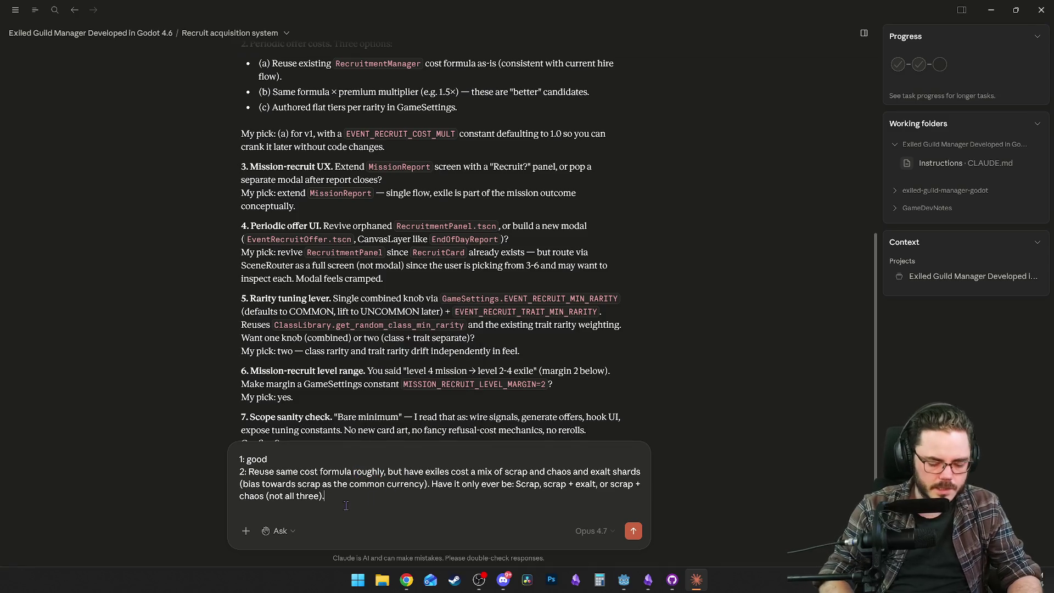
Write answer 3: 'Separate modal make one reusable recruitment modal.'.
key("shift+Return")
type("#")
key("BackSpace")
type("3.")
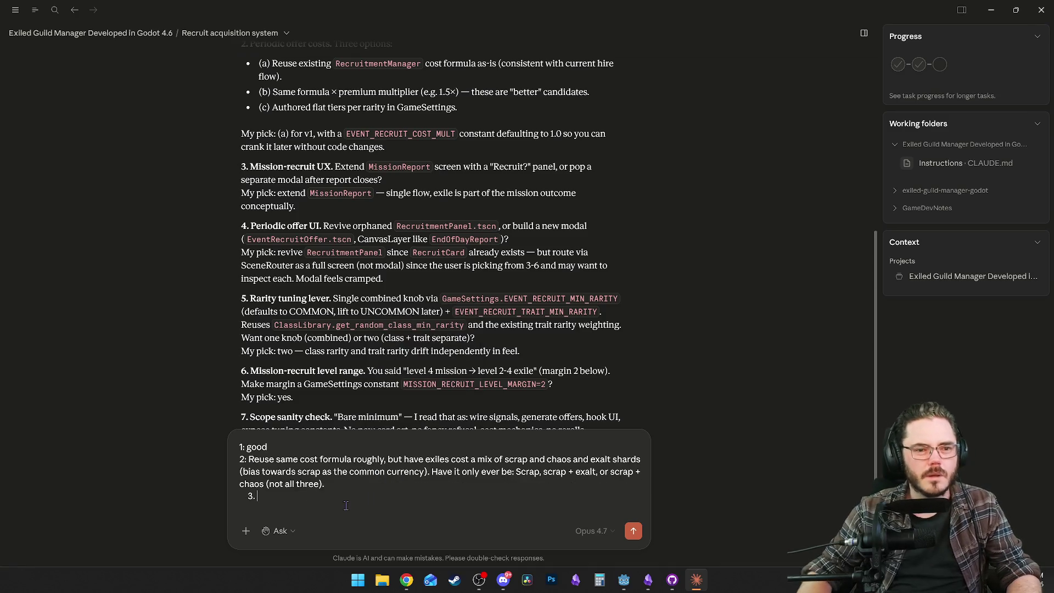
key("BackSpace")
type(":")
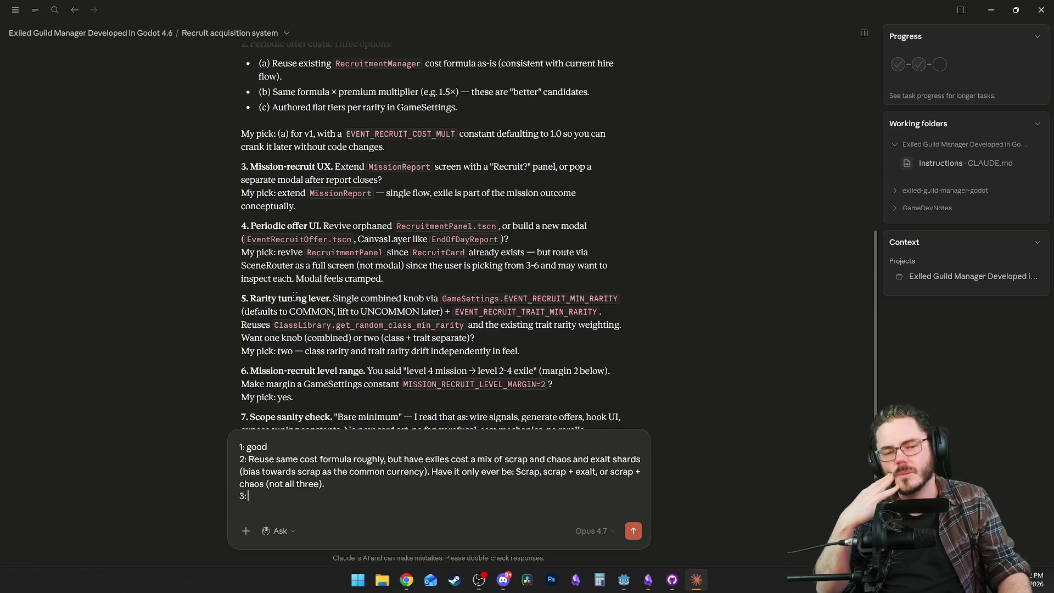
type("Separate modal")
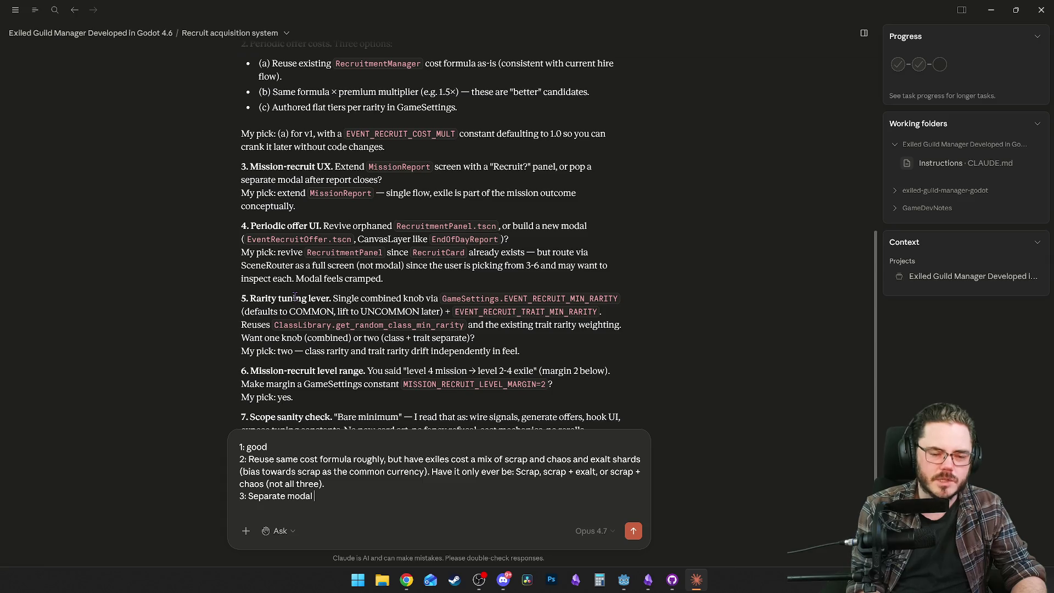
type(" make o")
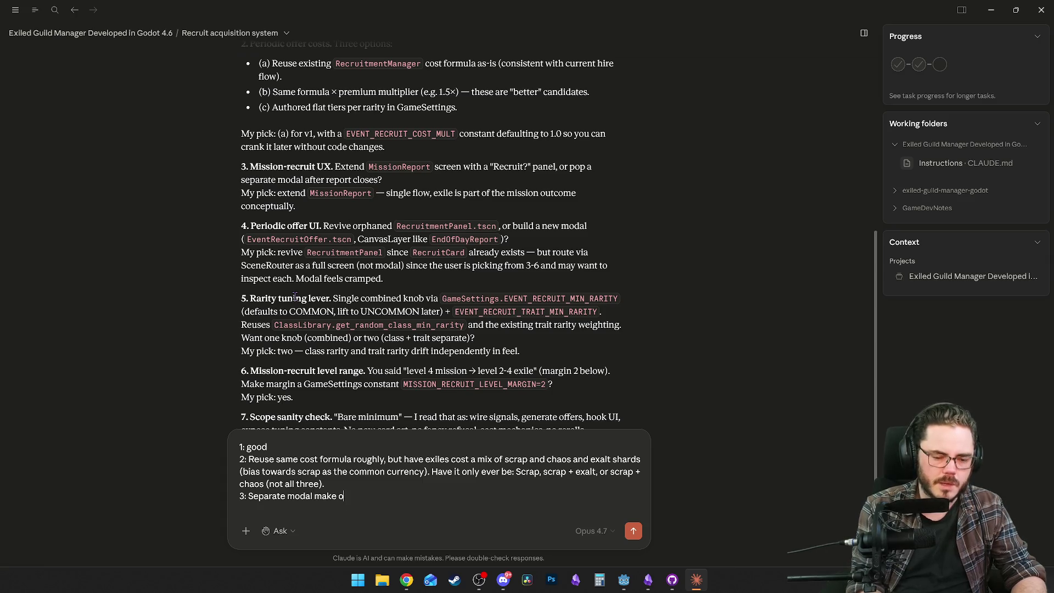
type("ne reusable mo")
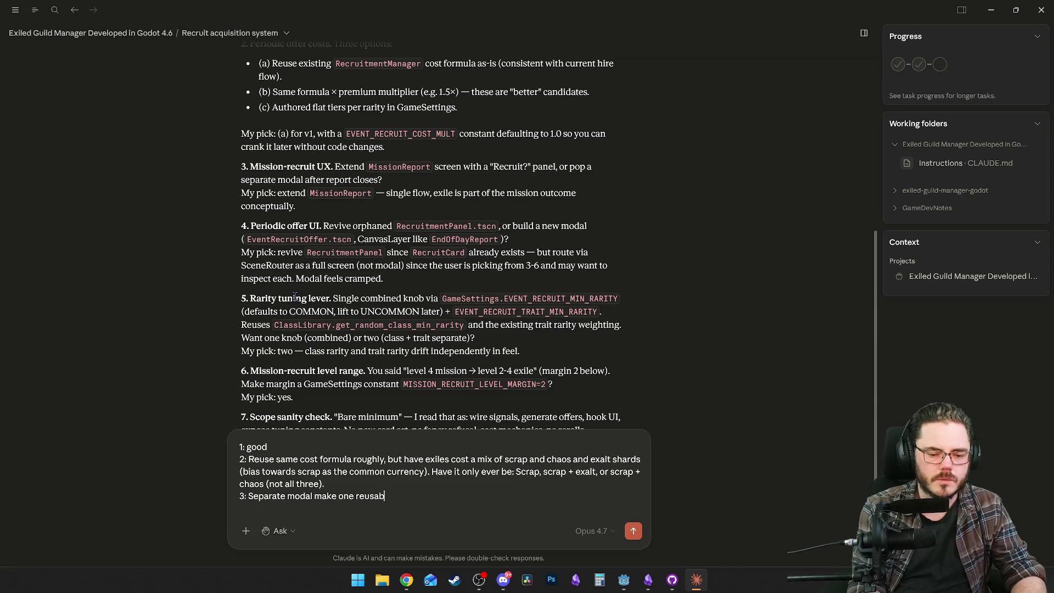
key("BackSpace")
key("BackSpace")
type("recr")
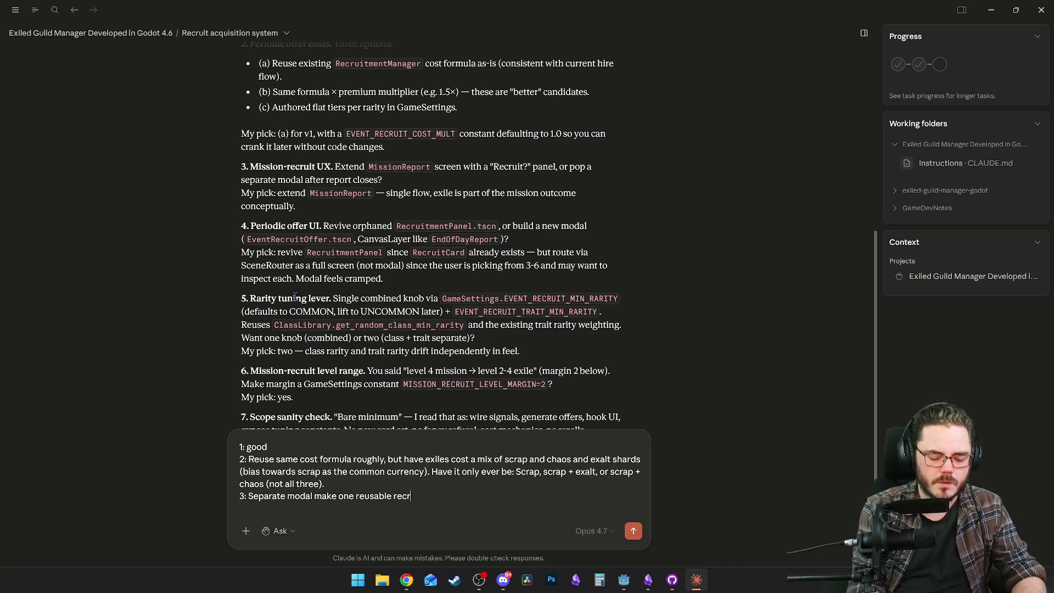
type("uitment modal")
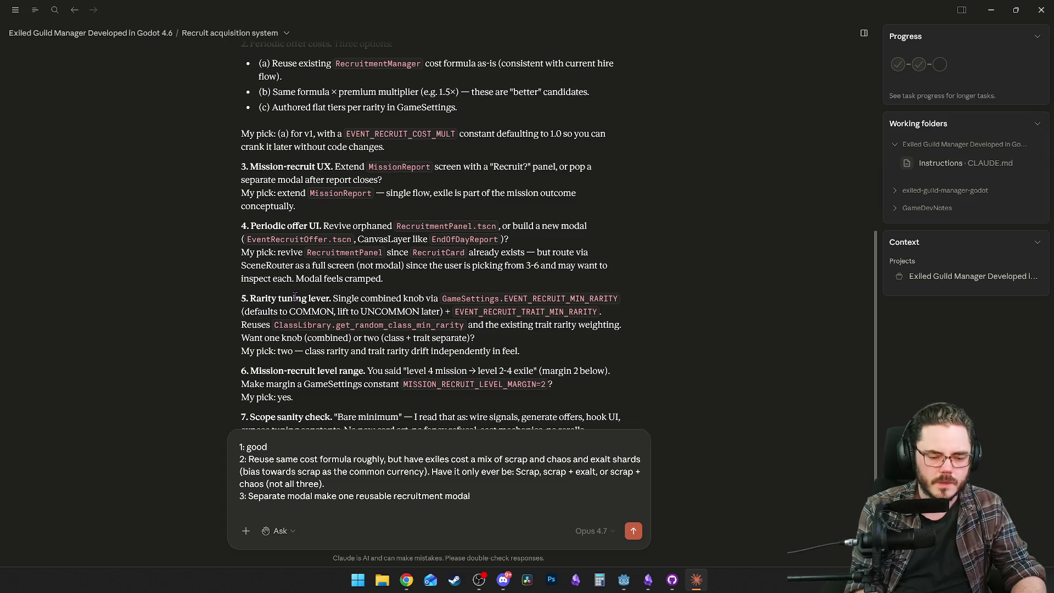
type(".")
key("shift+Return")
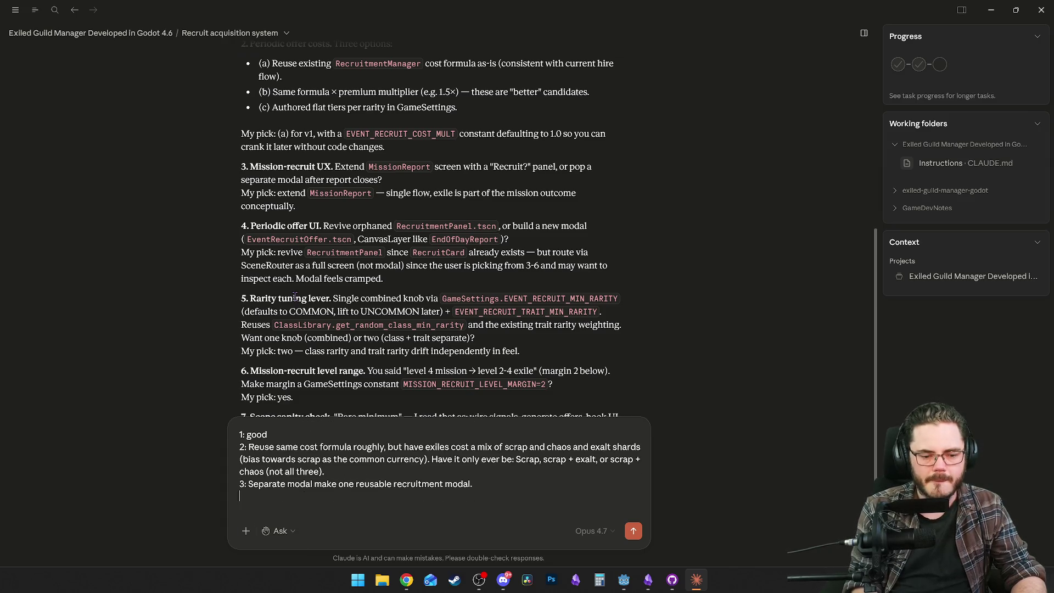
key("Tab")
Add 'IMPORTANT: minimal information given to player on exiles', then switch to the running game.
left_click(495, 484)
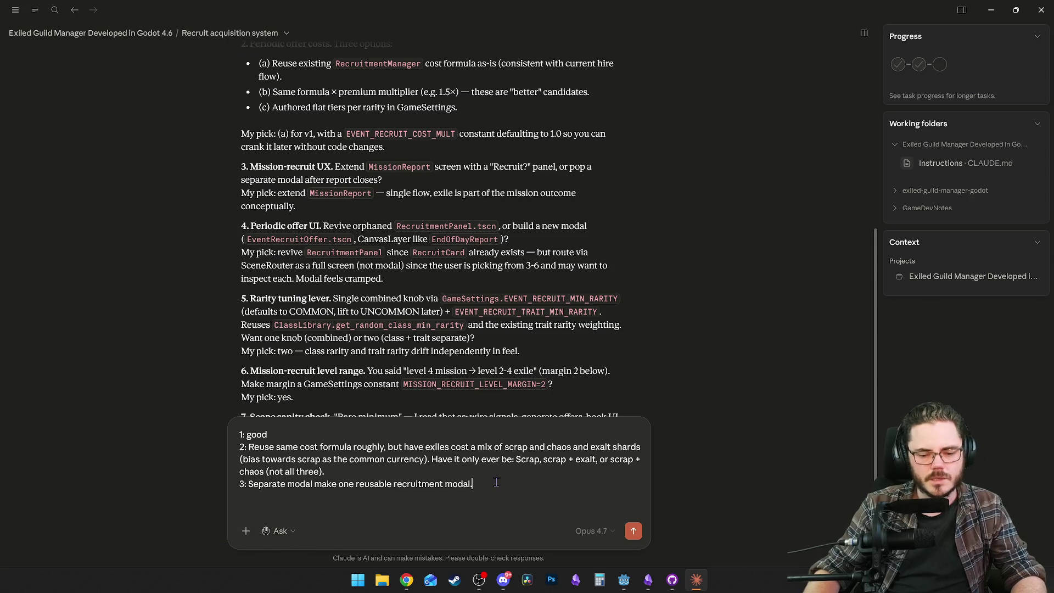
type("IMPORTA")
key("BackSpace")
type("TANT: ")
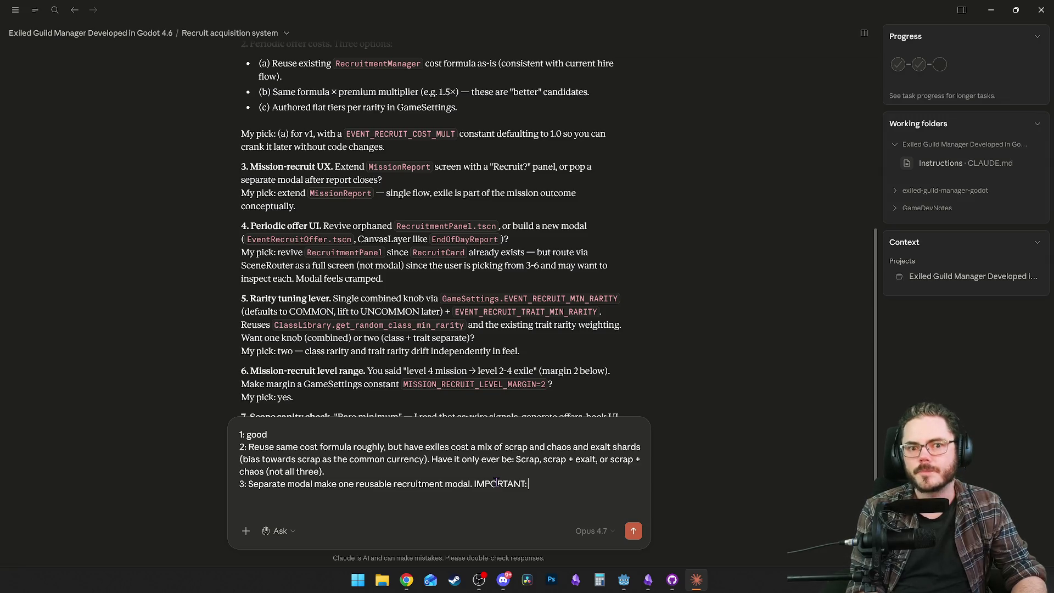
type("minimal")
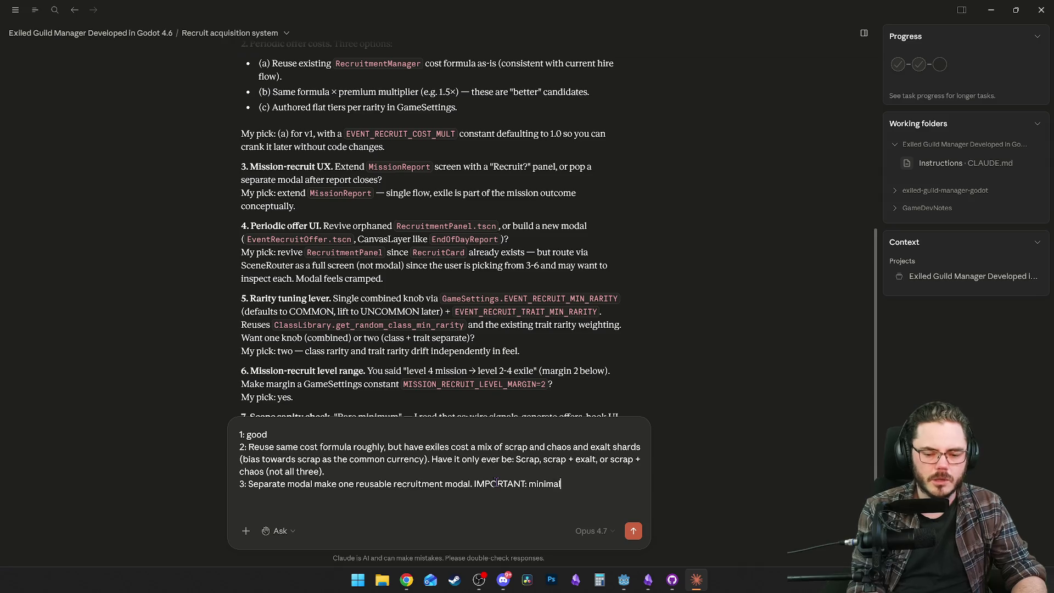
type(" information ")
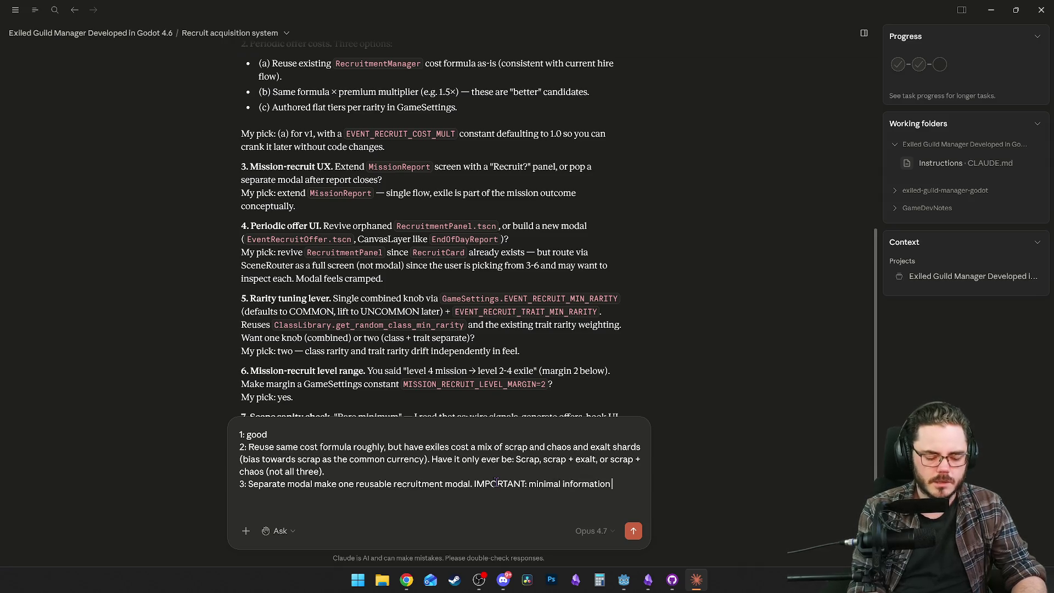
type("giv")
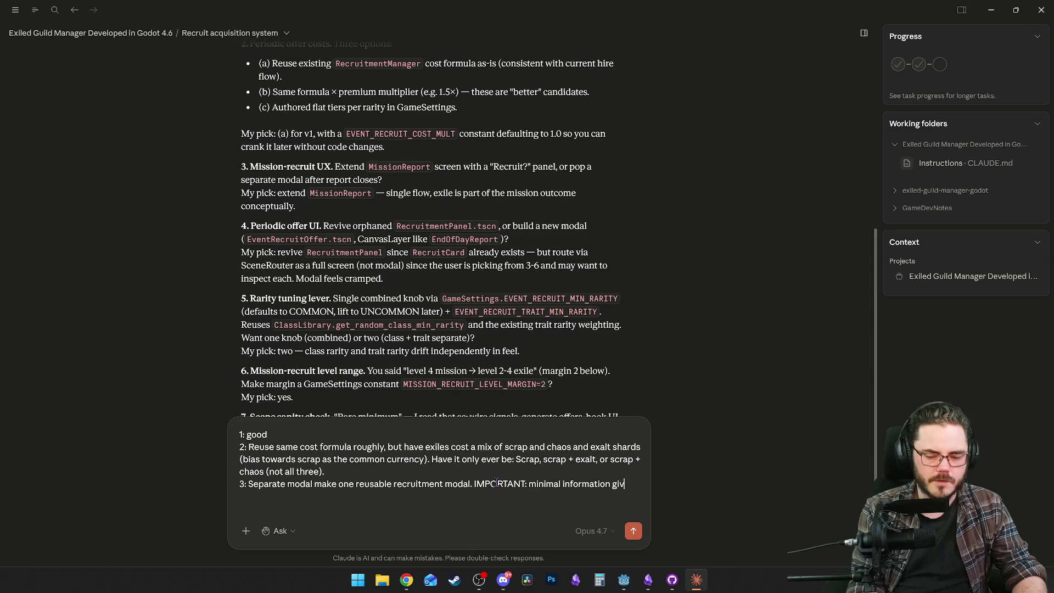
type("en to player on e")
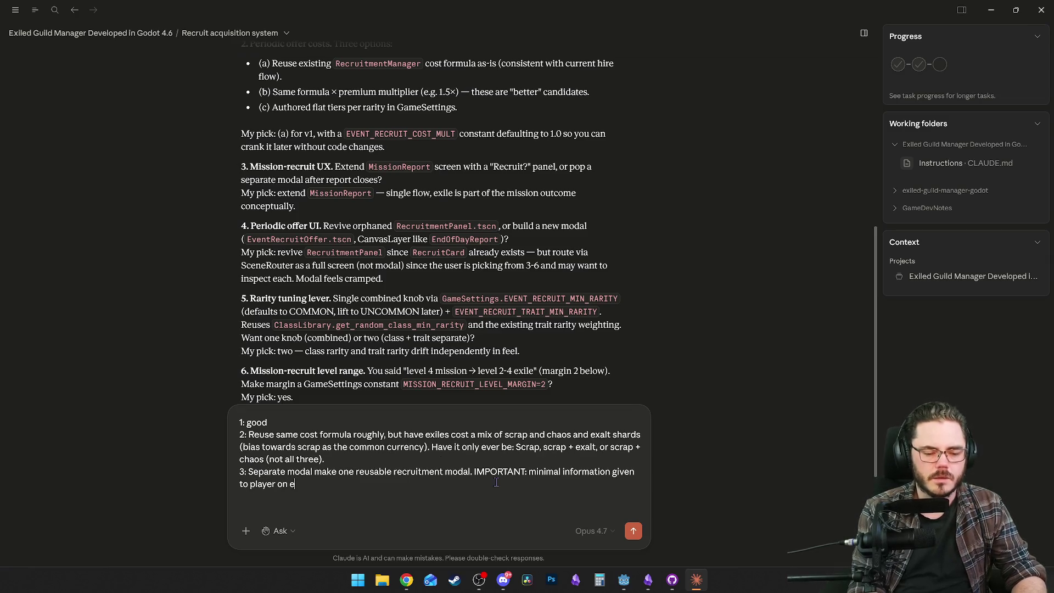
type("xiles (")
key("BackSpace")
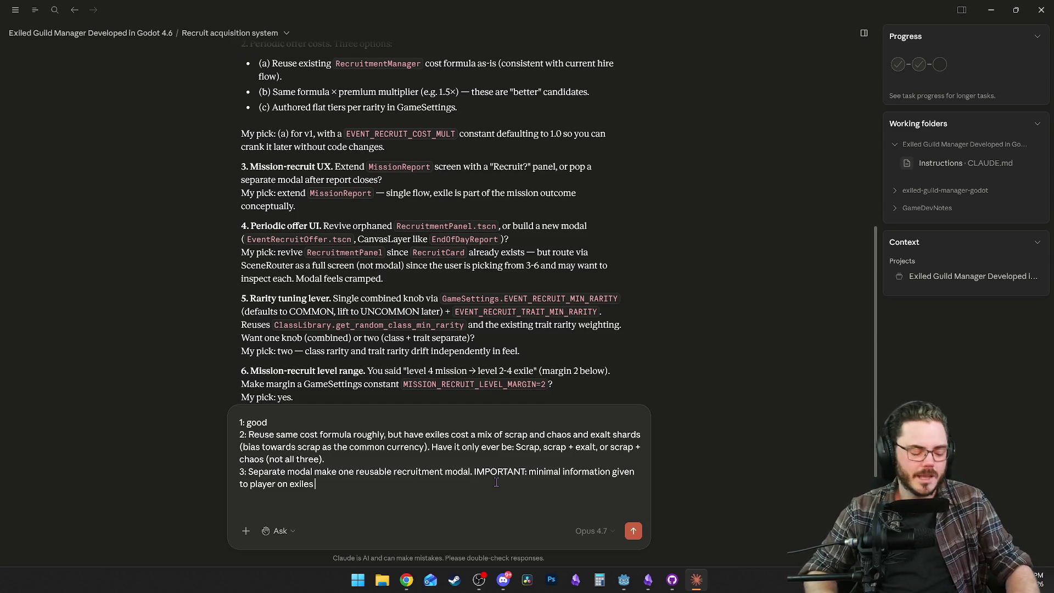
key("alt+Tab")
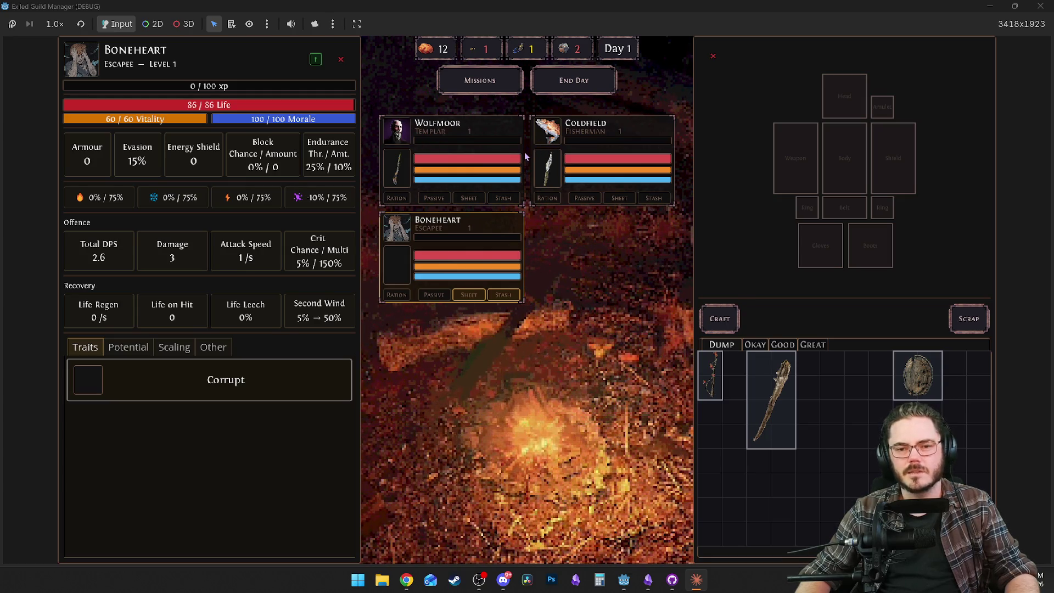
Return from the game to the Claude chat holding the answers 1–3 draft.
key("alt+Tab")
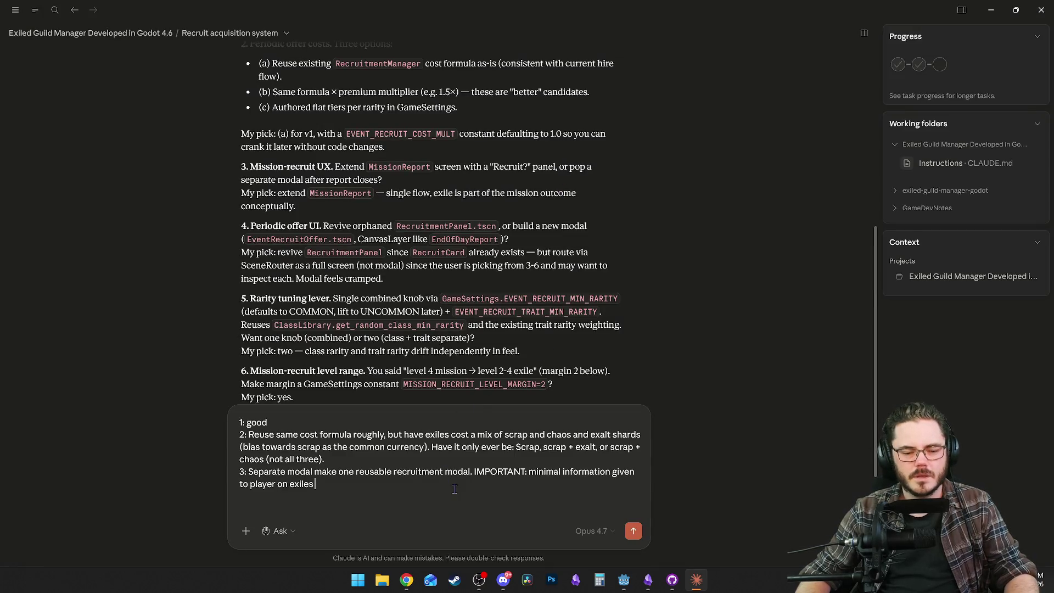
key("alt+Tab")
key("alt+Tab")
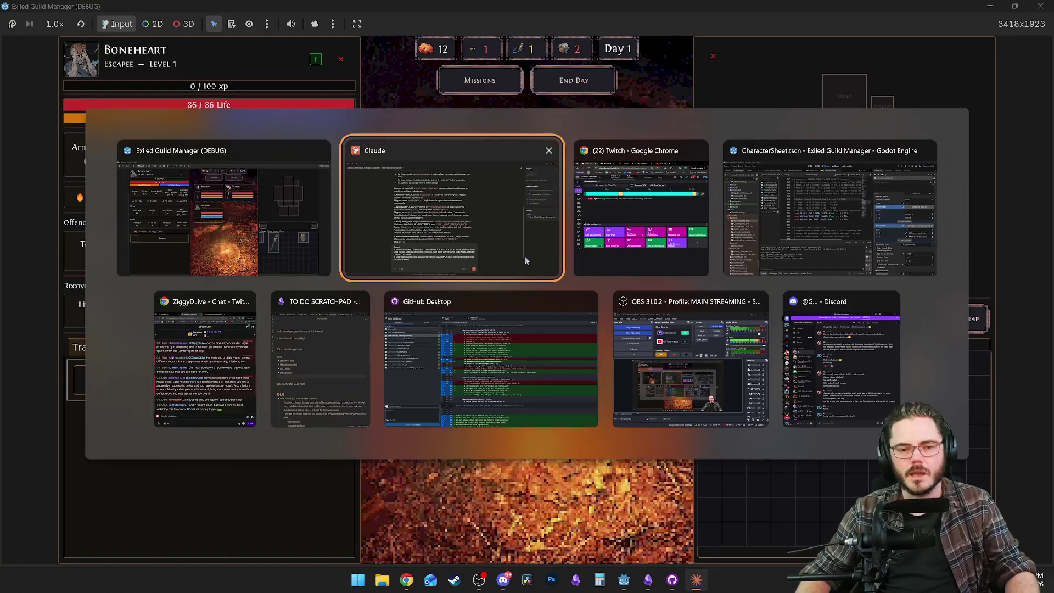
left_click(431, 256)
type("to player on exiles -")
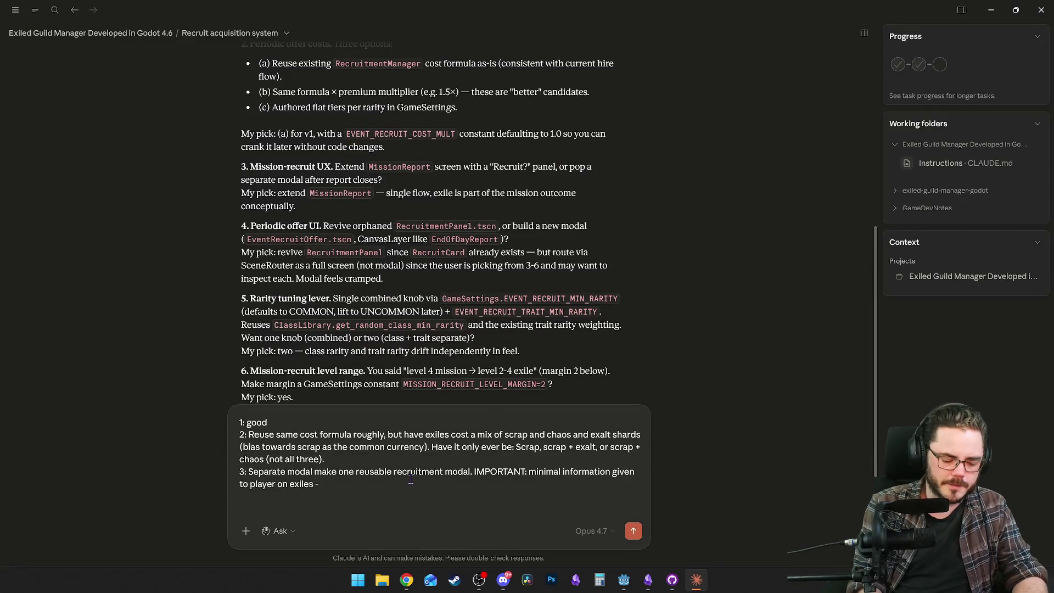
Write answer 3: follow the raft approach, reuse exile cards, with hiring for a cost the only difference.
type("follow the a")
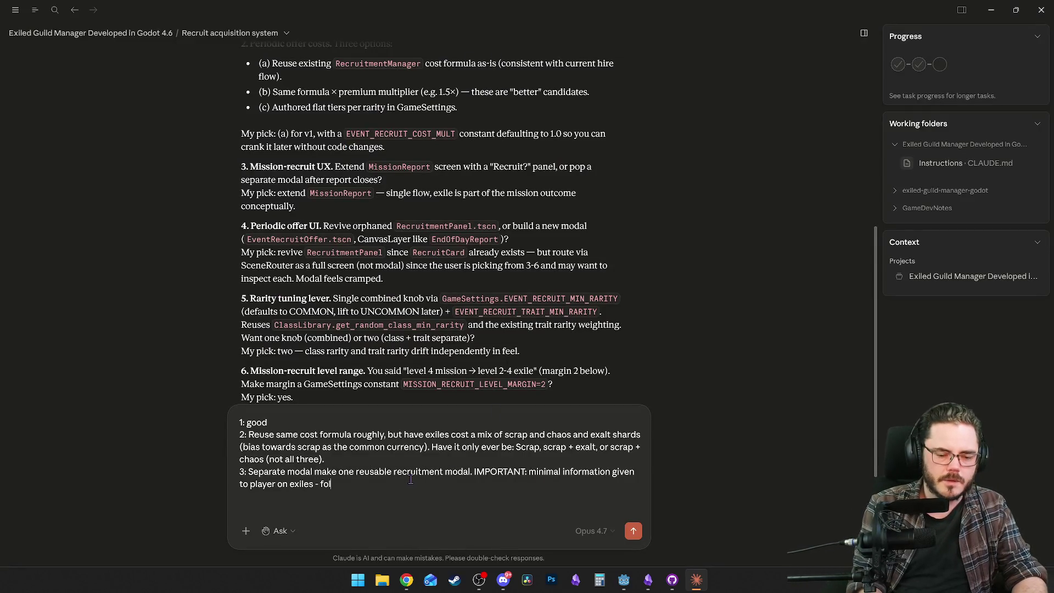
type("pproach f")
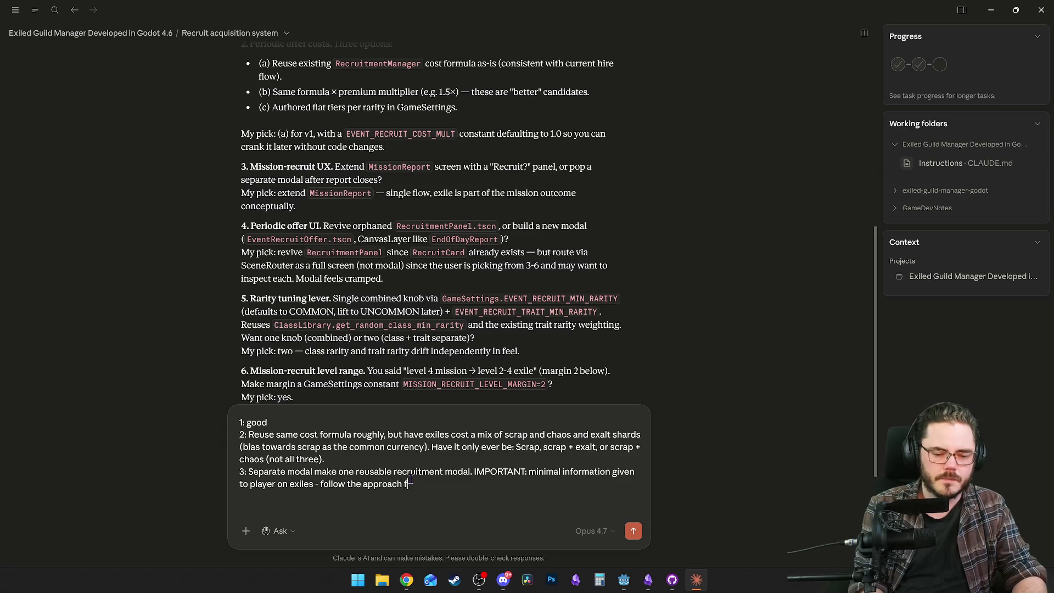
type("rom the raft")
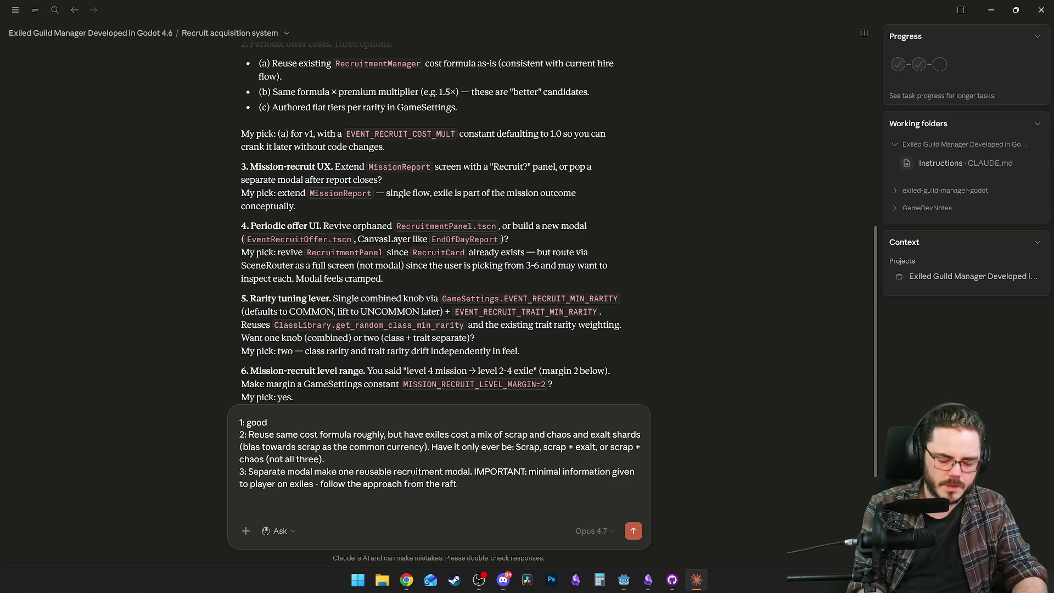
type("(just na")
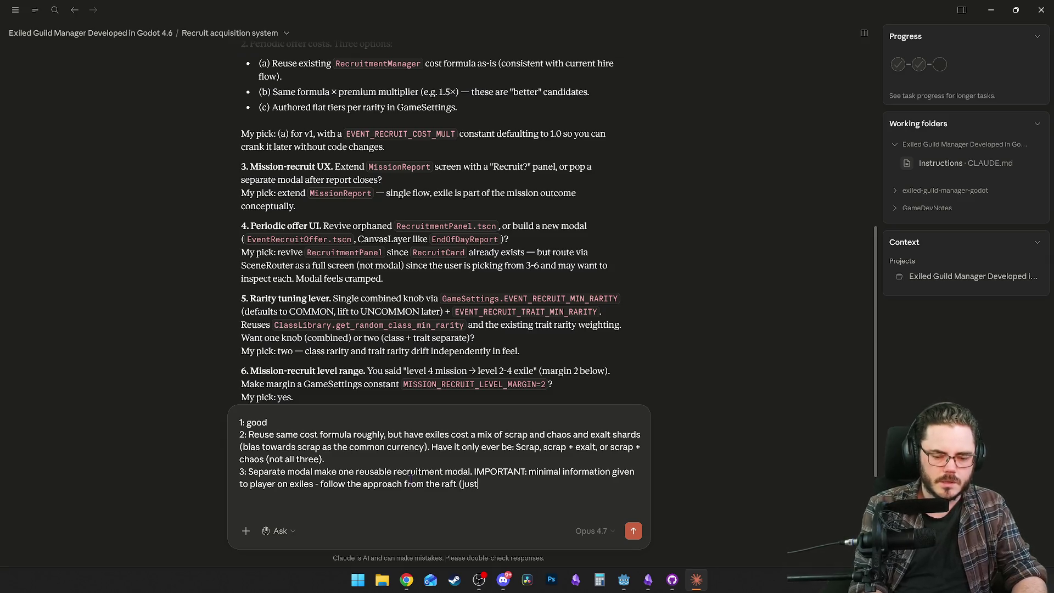
type("me")
key("BackSpace")
key("BackSpace")
key("BackSpace")
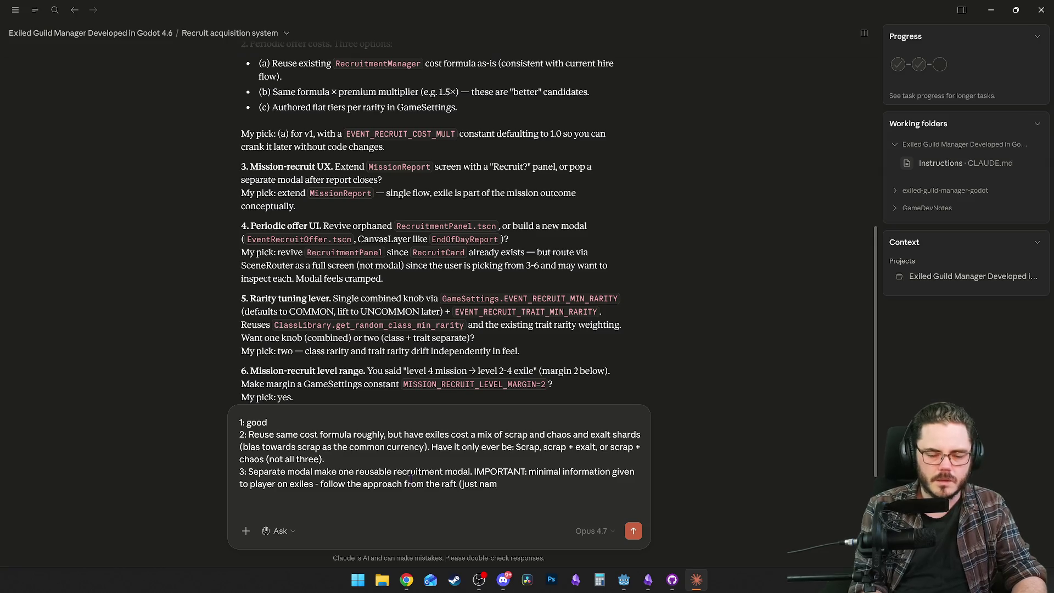
type("could ")
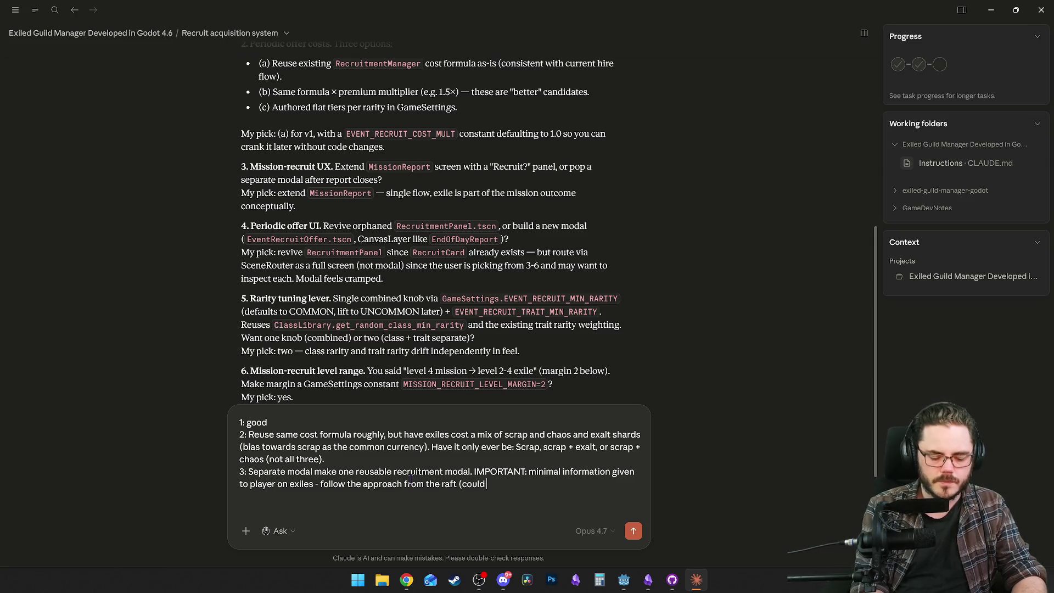
type("even reuse that")
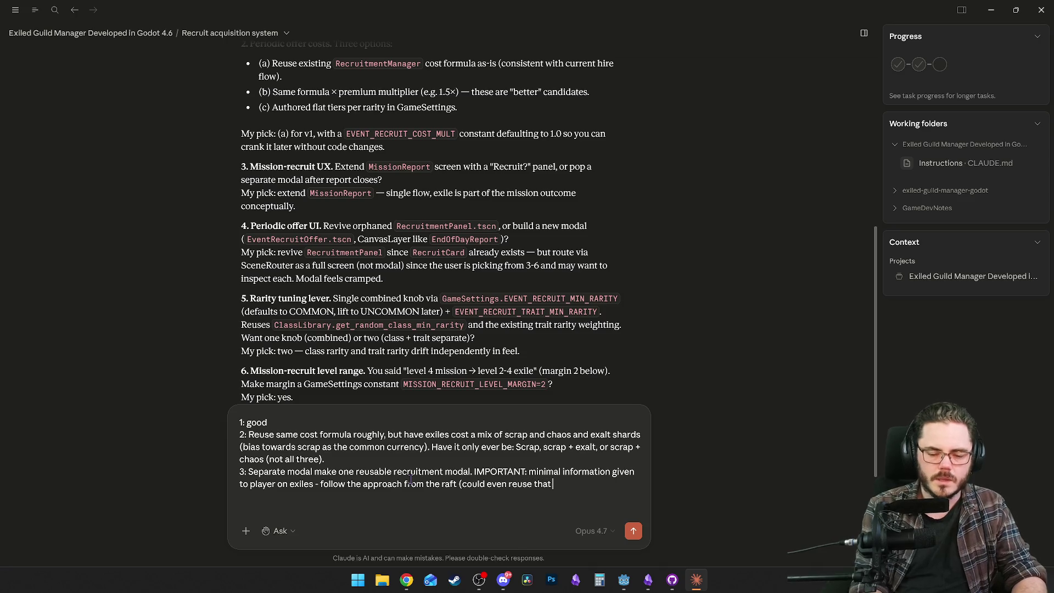
key("BackSpace")
key("BackSpace")
key("BackSpace")
type("os")
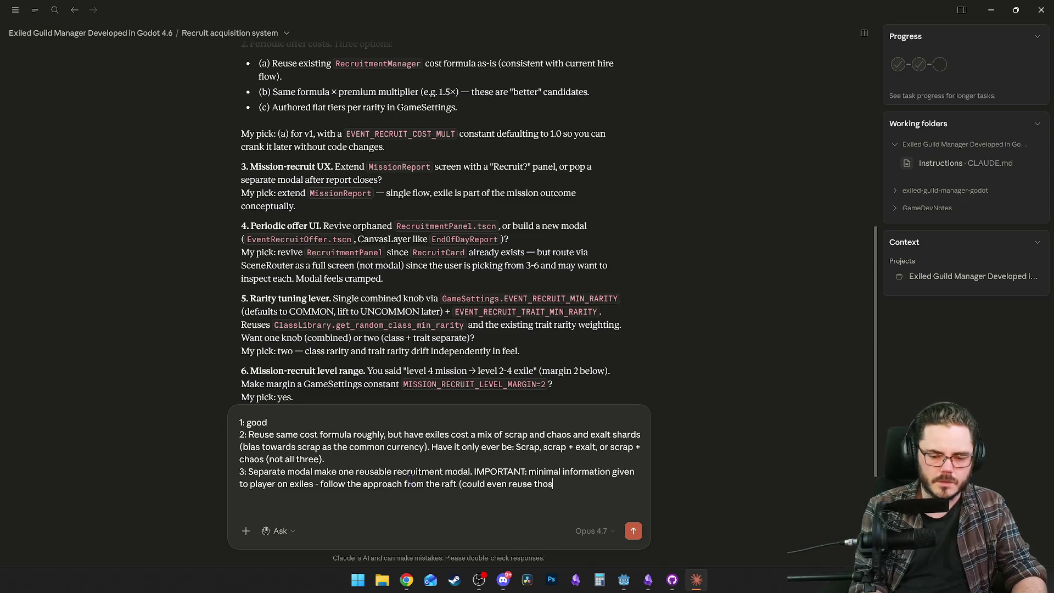
type("e exile cards")
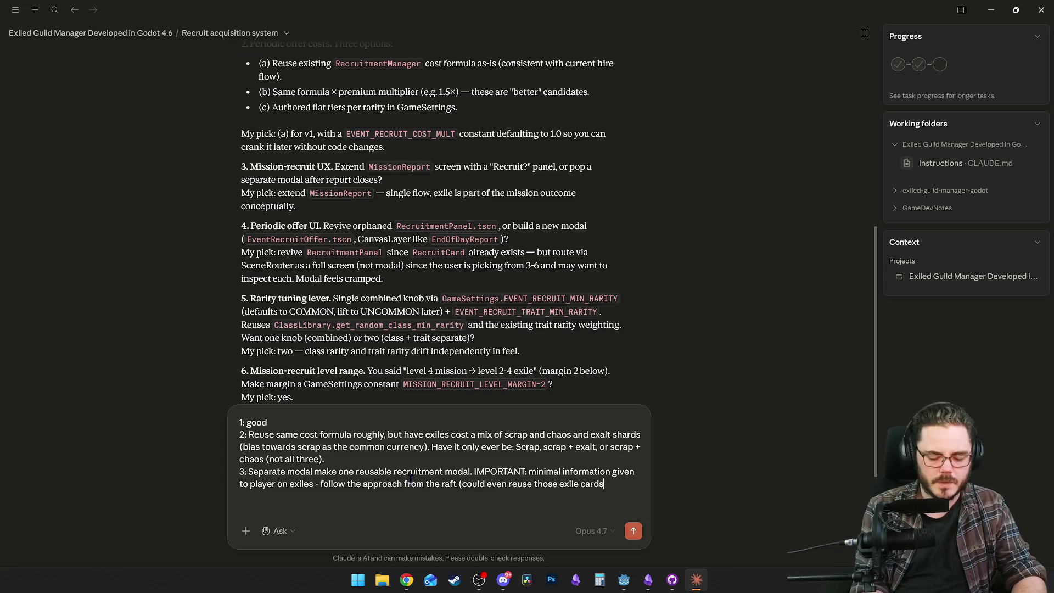
type(", ")
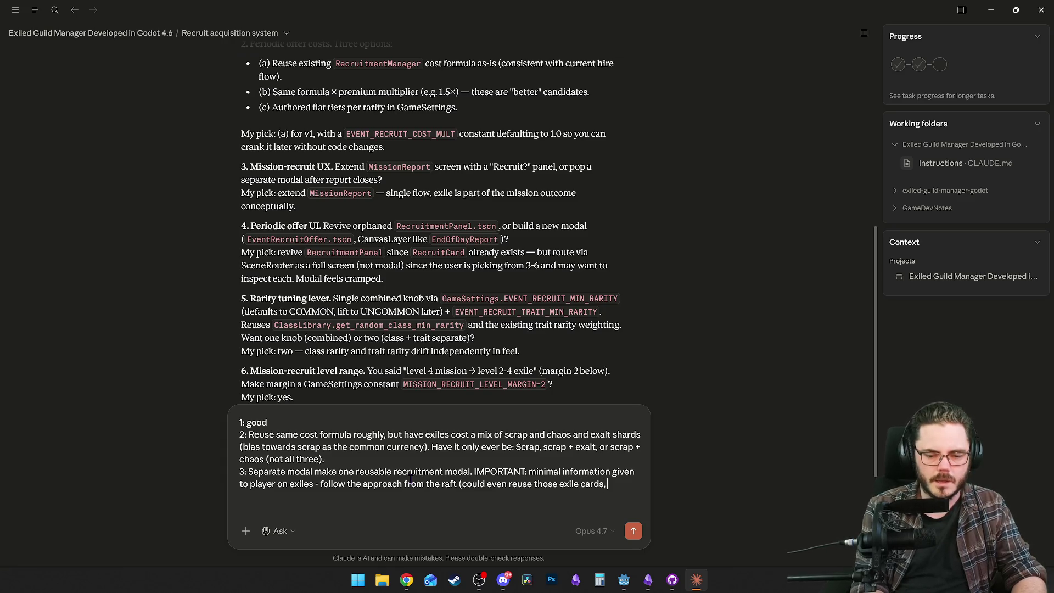
type("traits")
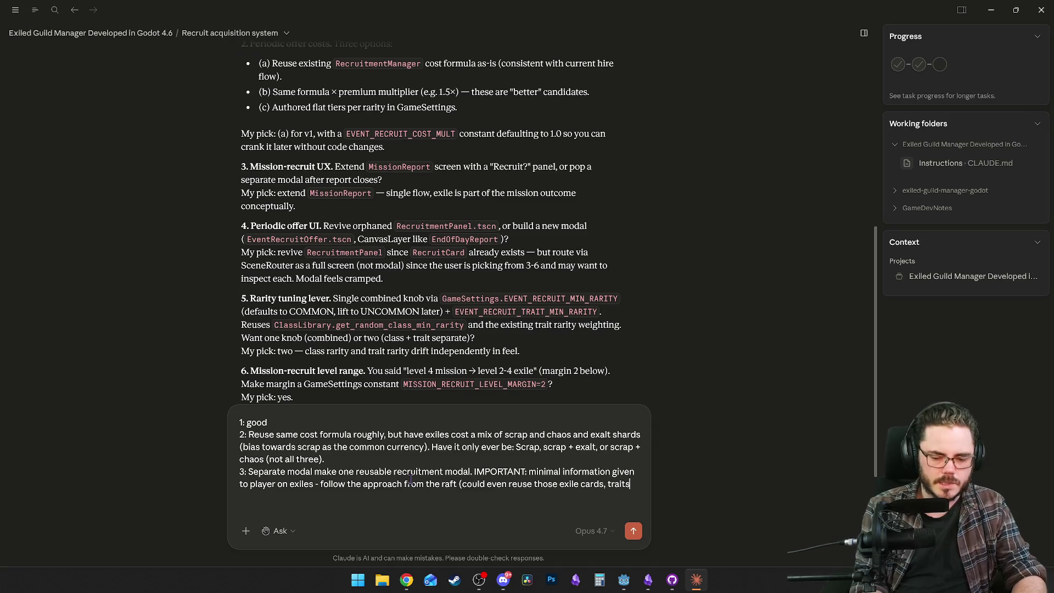
type("+")
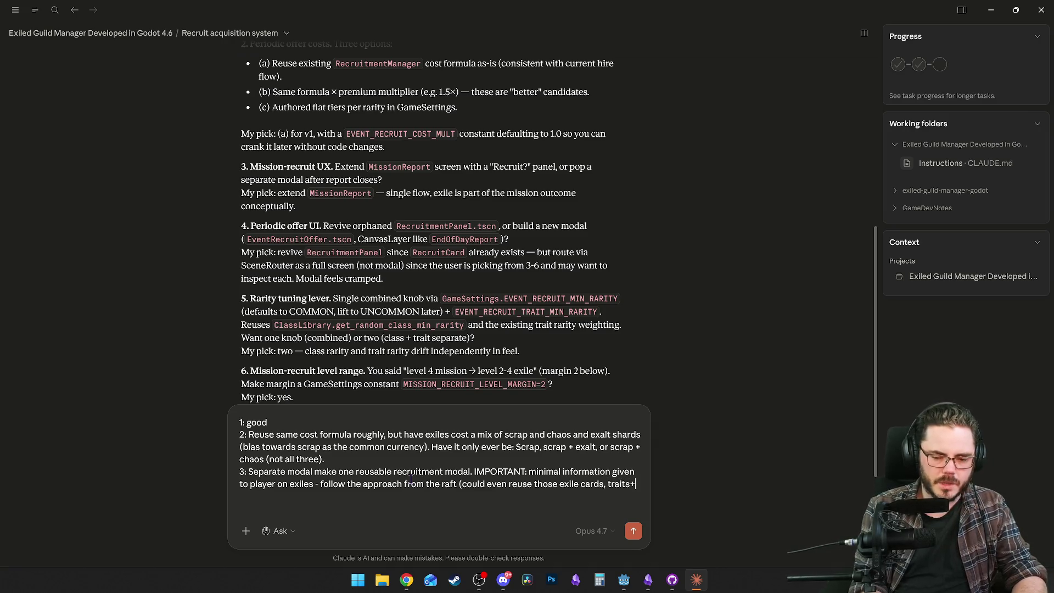
type("potentials")
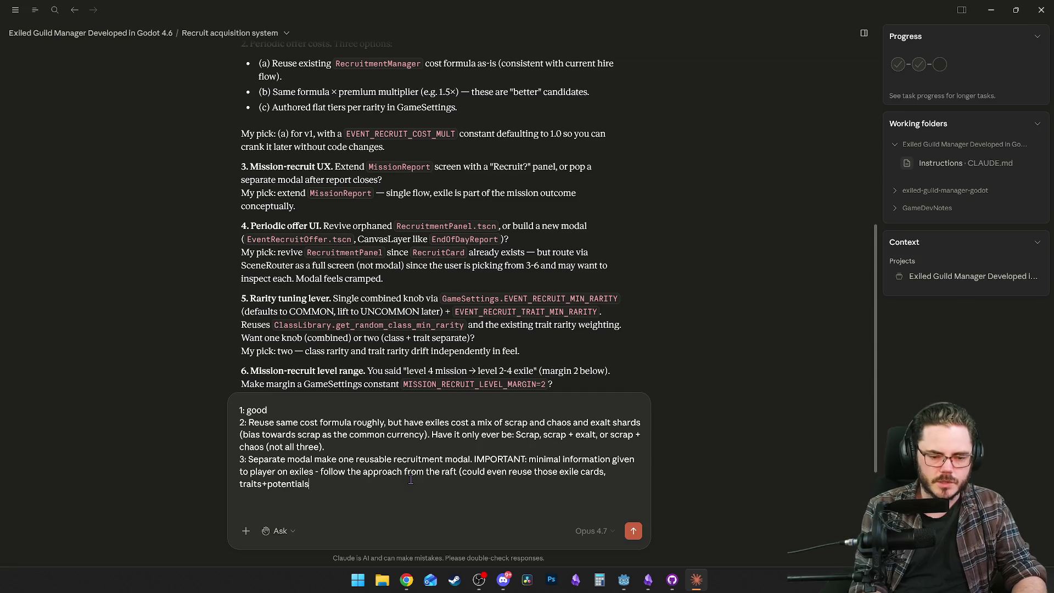
type("+")
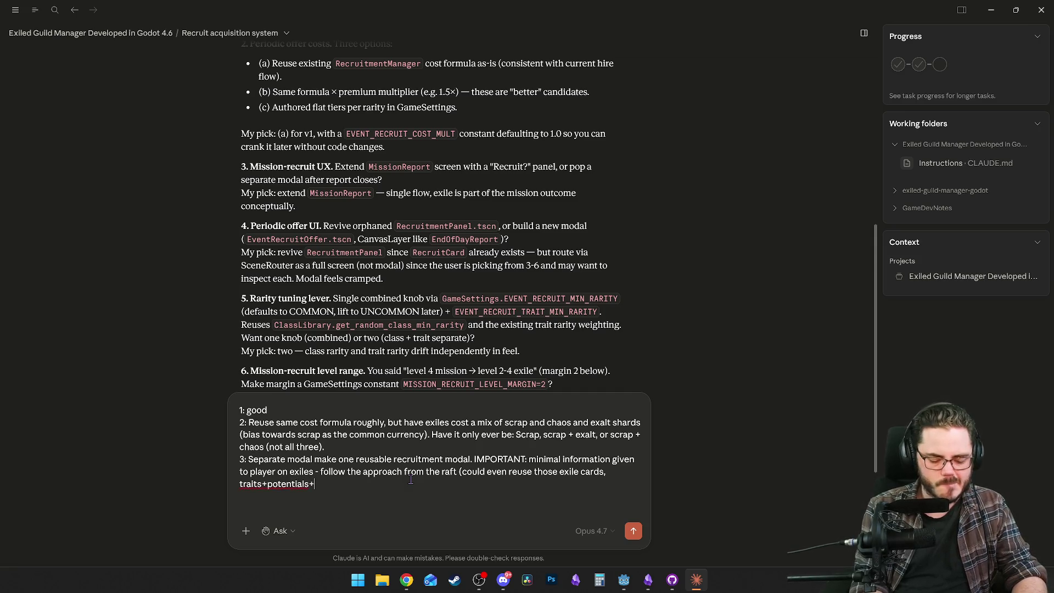
type("class+")
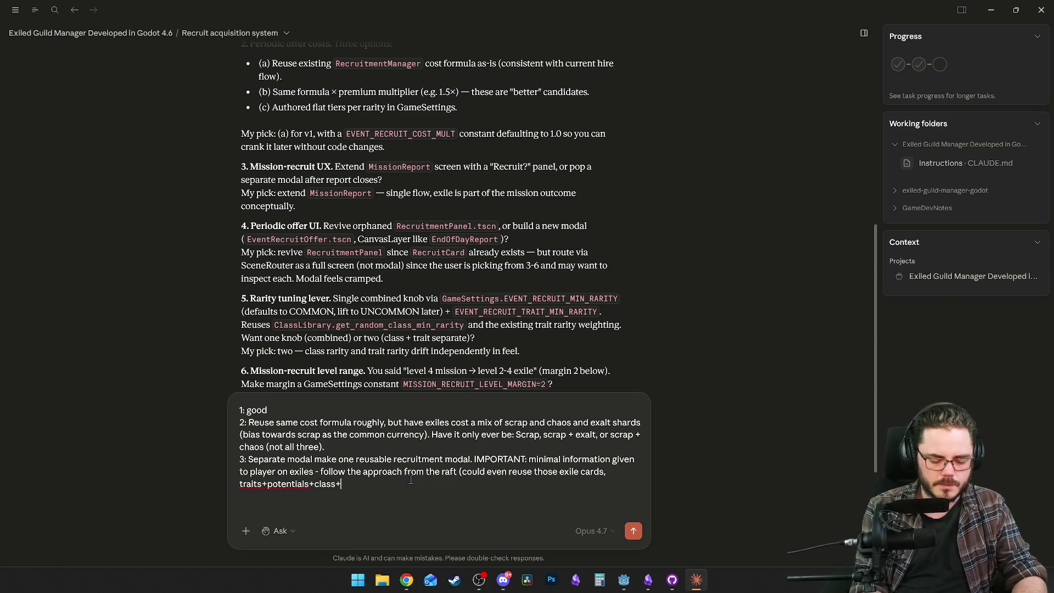
type("name.")
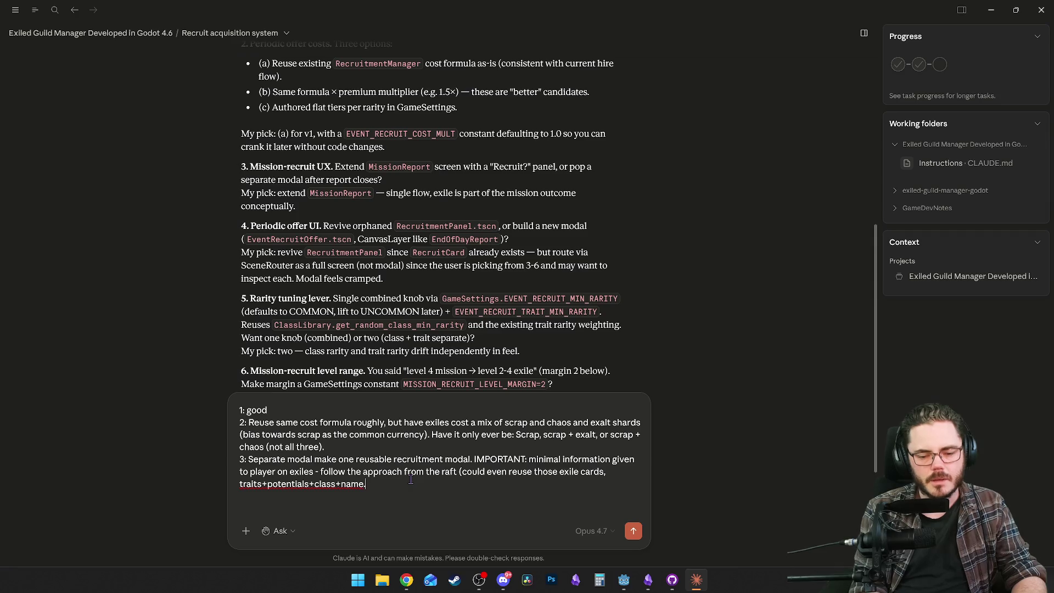
key("BackSpace")
type(").")
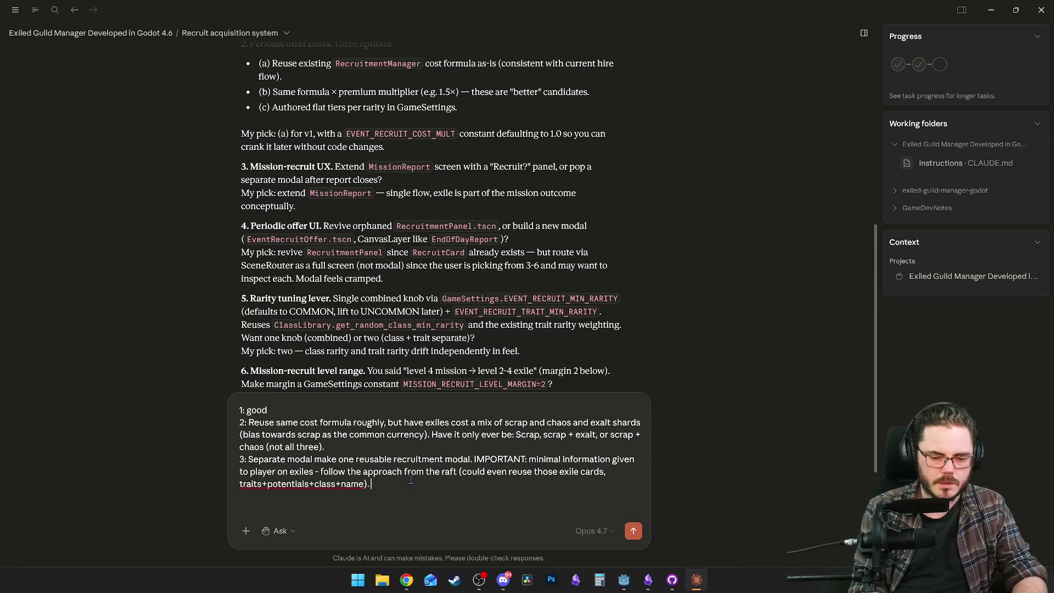
type(" Onlyr ea")
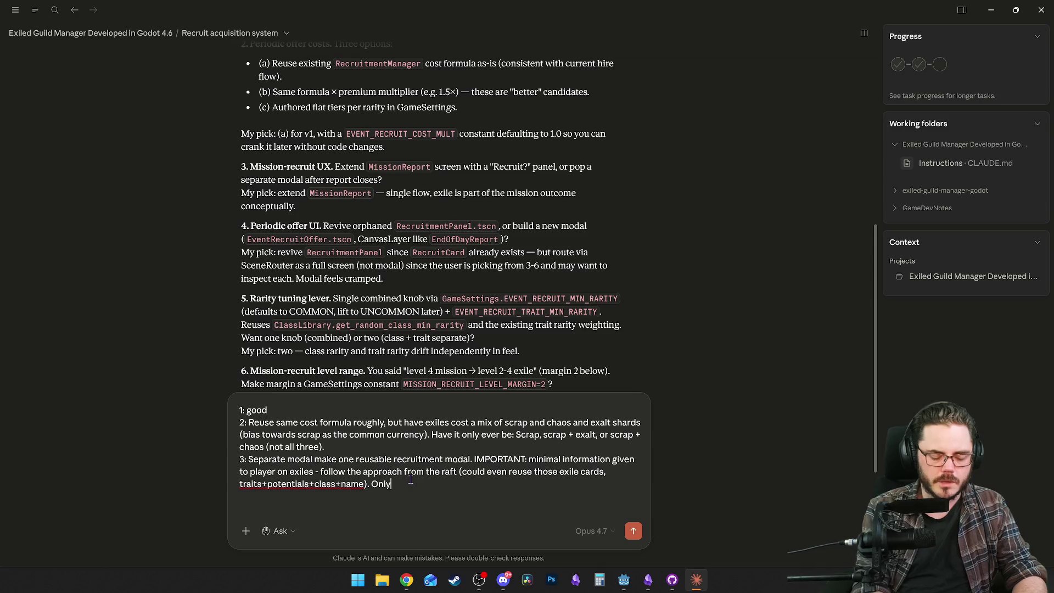
key("BackSpace")
key("BackSpace")
key("BackSpace")
type("real difference is")
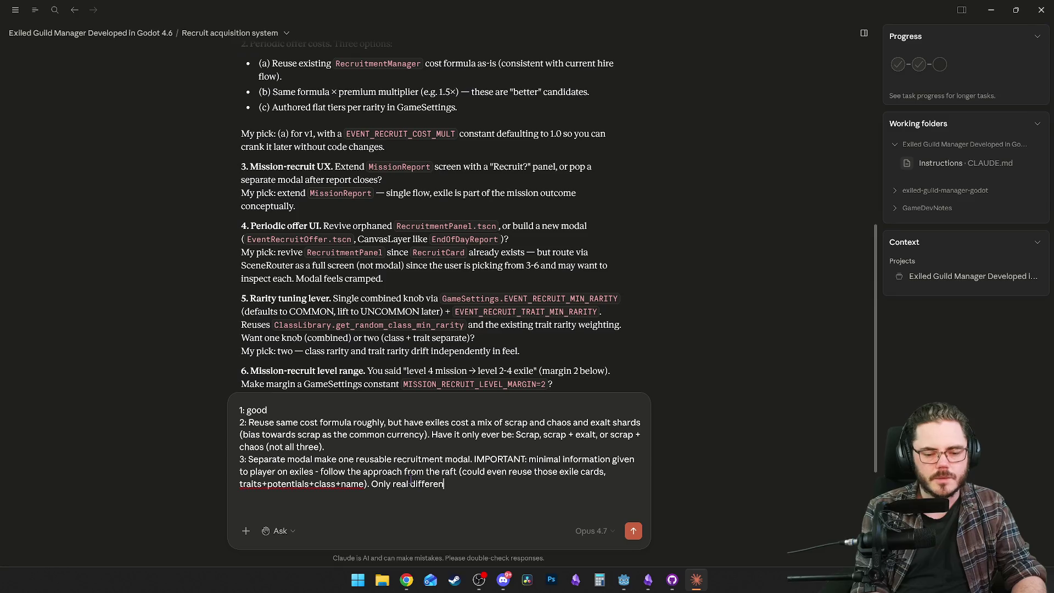
type(" hiring")
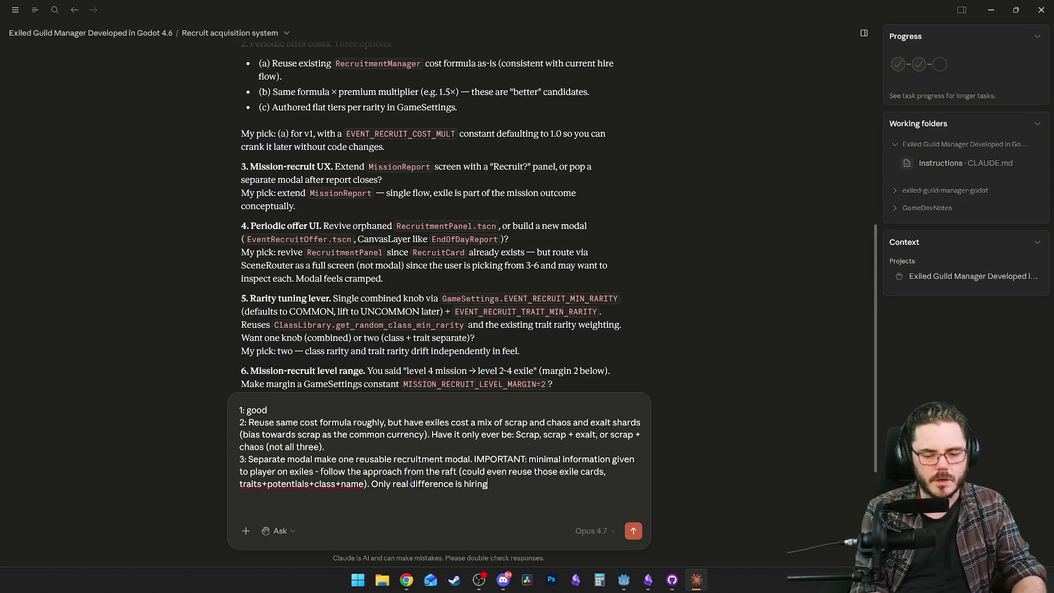
type(" for a cost.")
key("shift+Return")
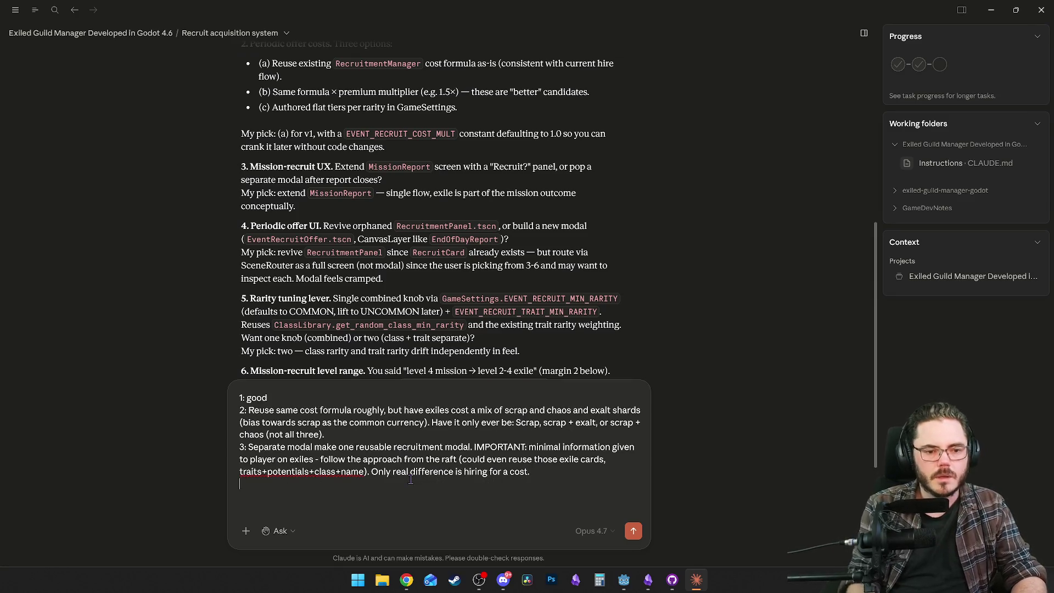
scroll(390, 254, "down", 1)
Add answer 4 reading '4: no, make fresh as outlined above.' on its own line.
scroll(381, 240, "down", 1)
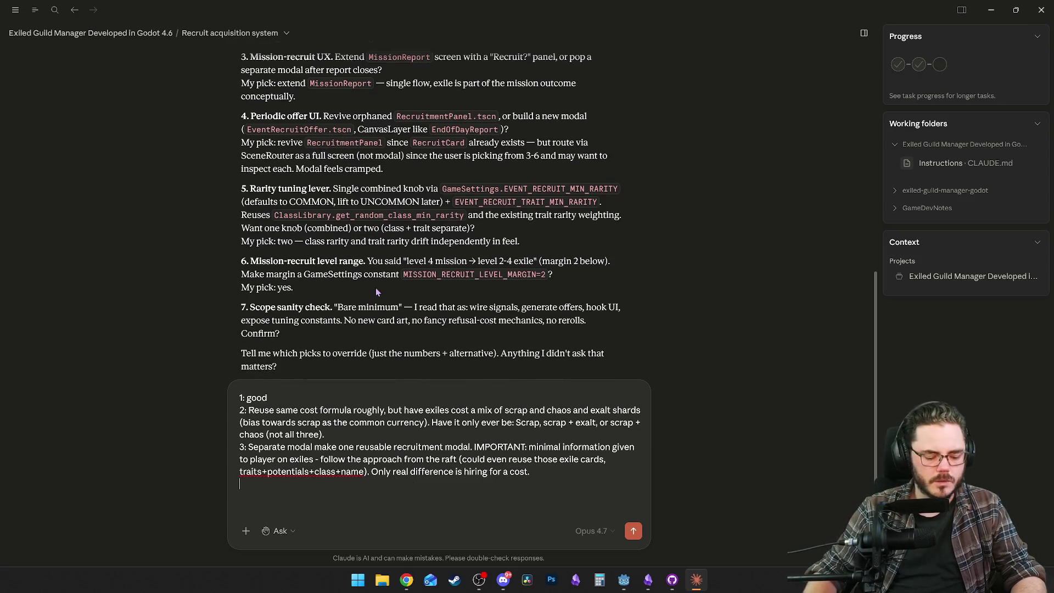
type("4: no,")
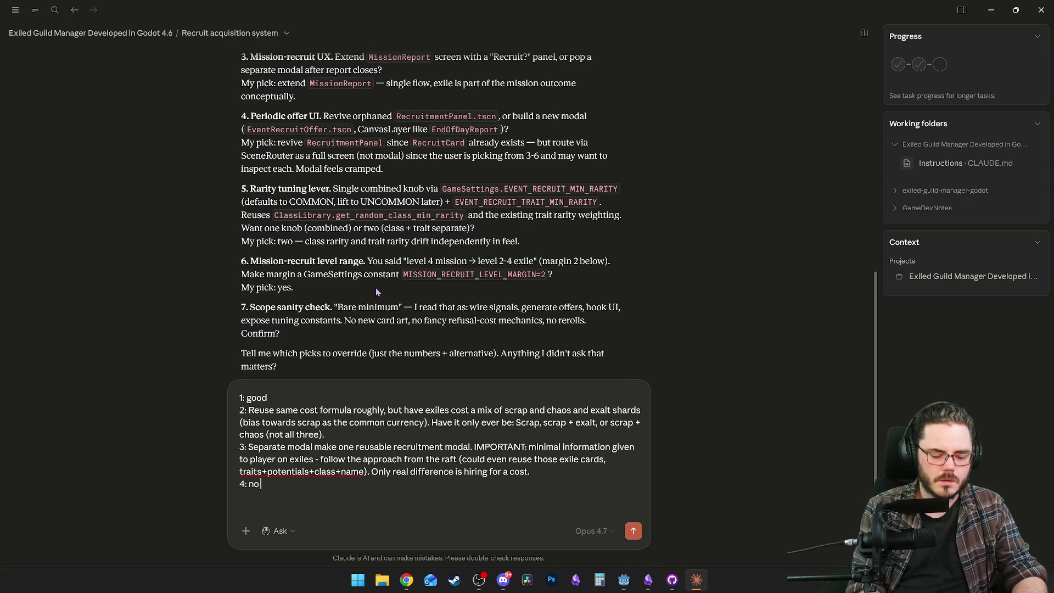
type(" make fresh as outlined abov")
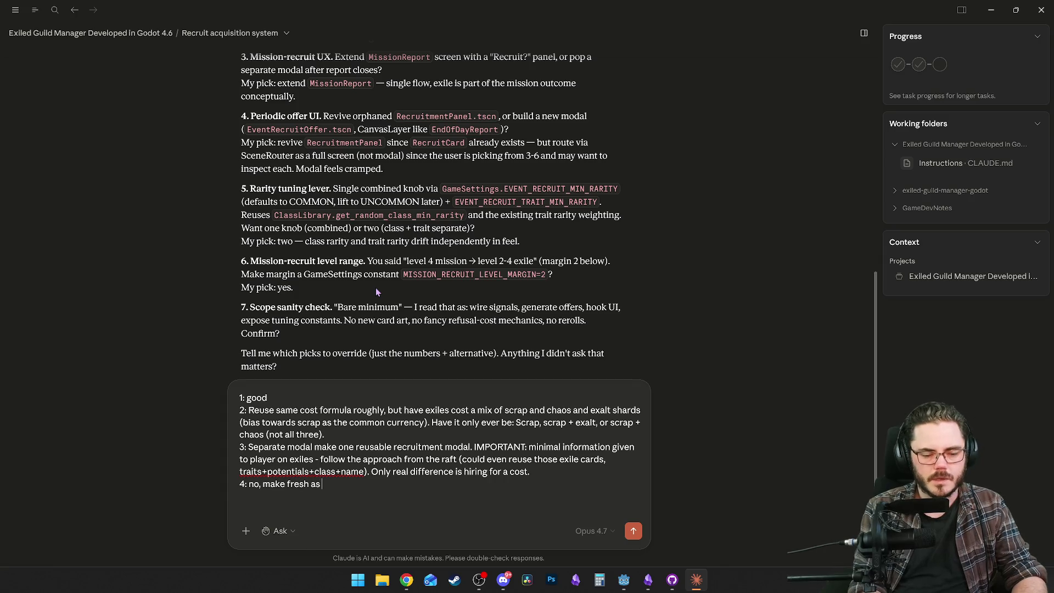
type("e.")
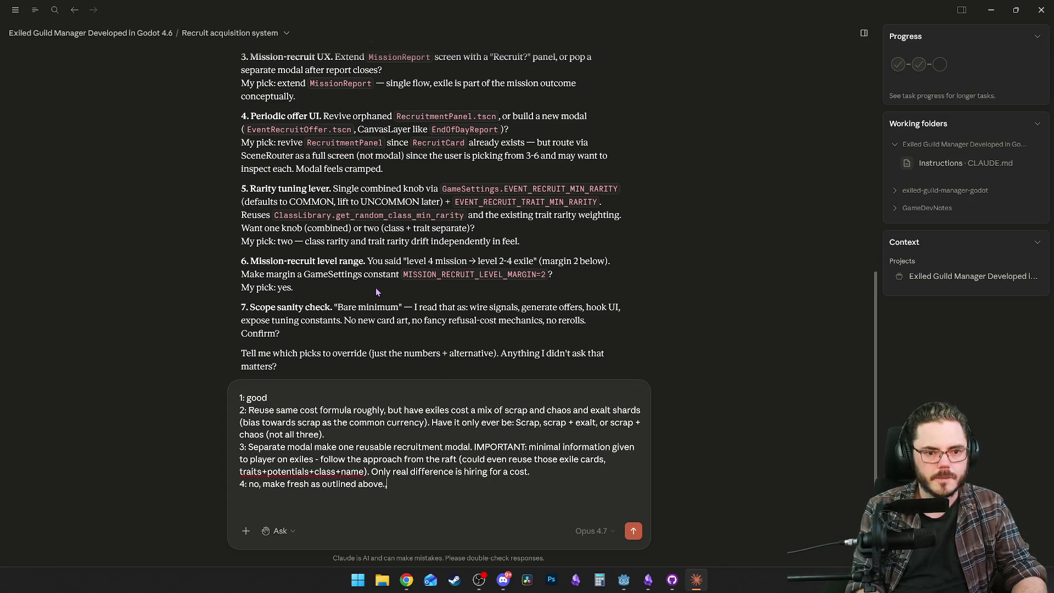
key("shift+Return")
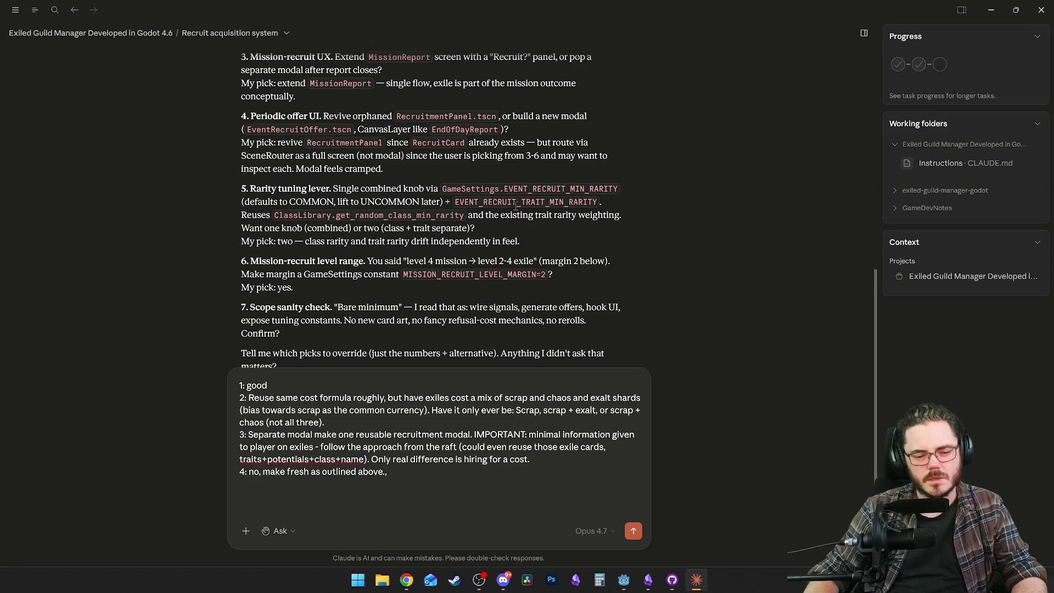
Write answer 5: min rarity is okay, but mainly a % boost to rarity rolls for mission exiles.
type("5: N")
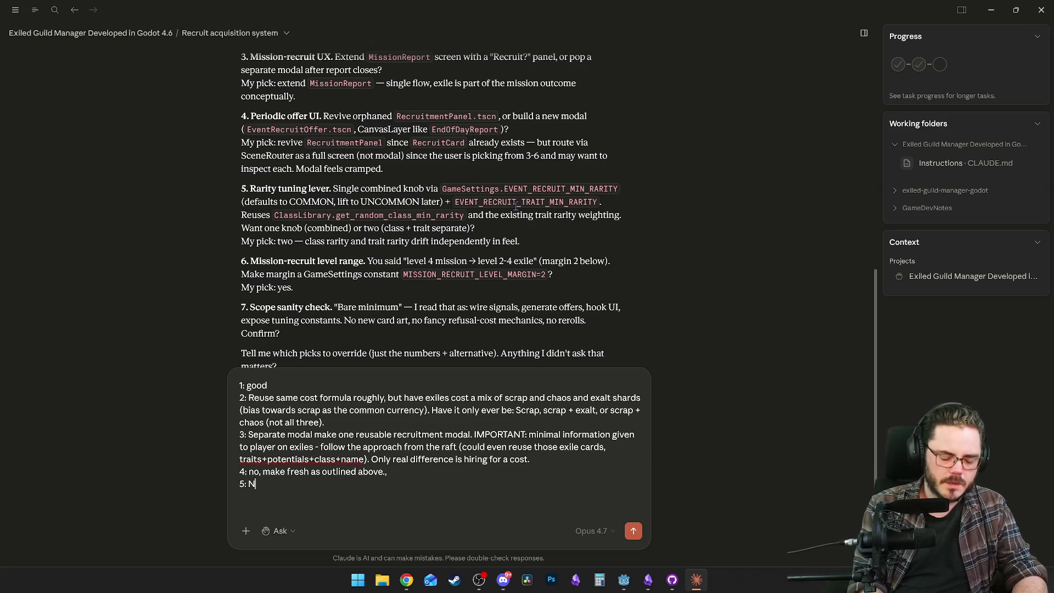
key("BackSpace")
type("Min rarity")
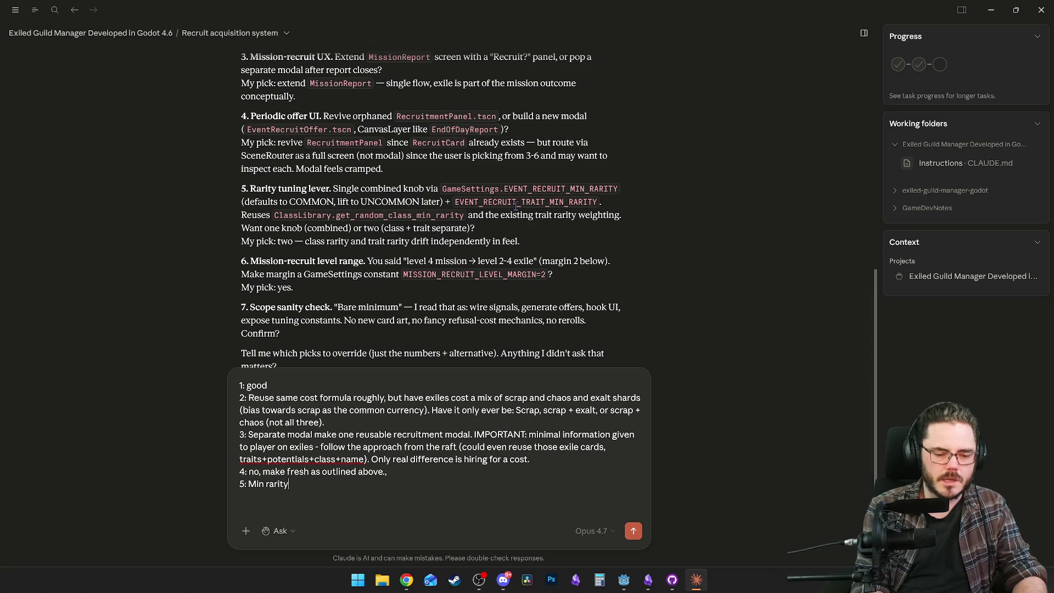
type(" as an option i")
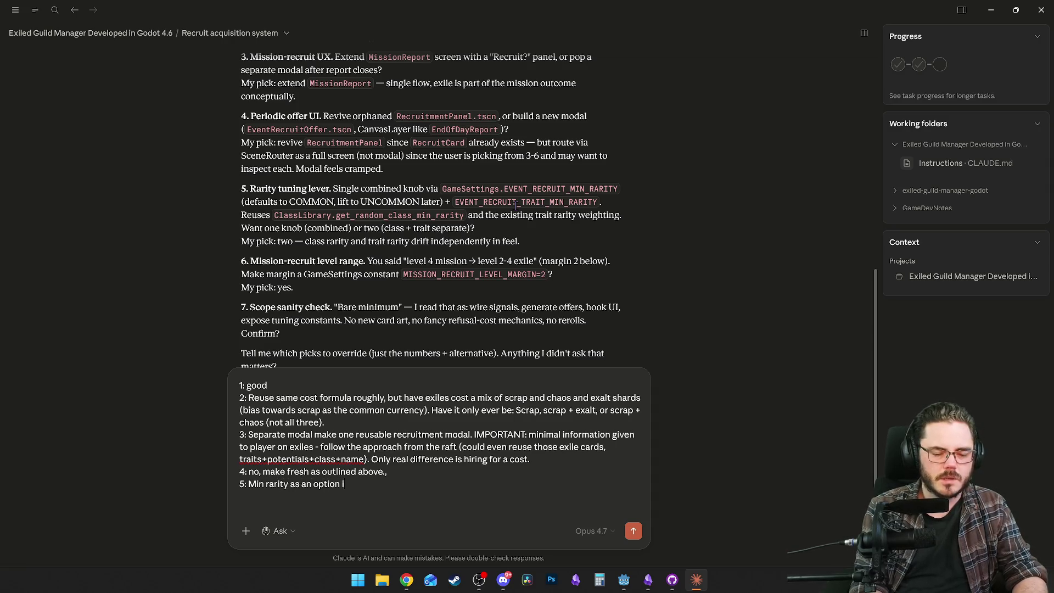
type("s okay, but I want ma")
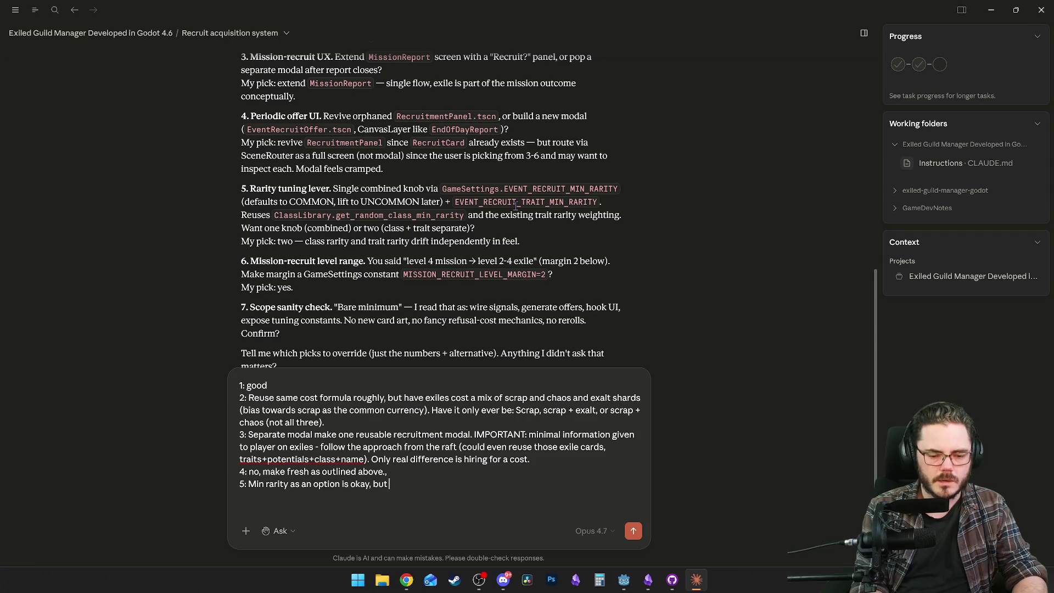
type("inly")
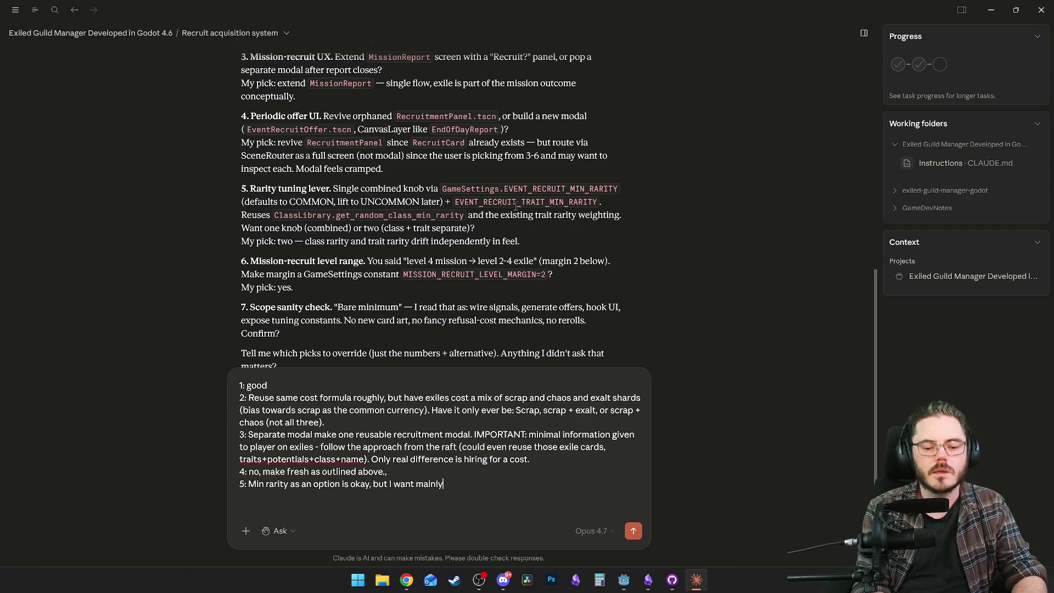
type(" a % impr")
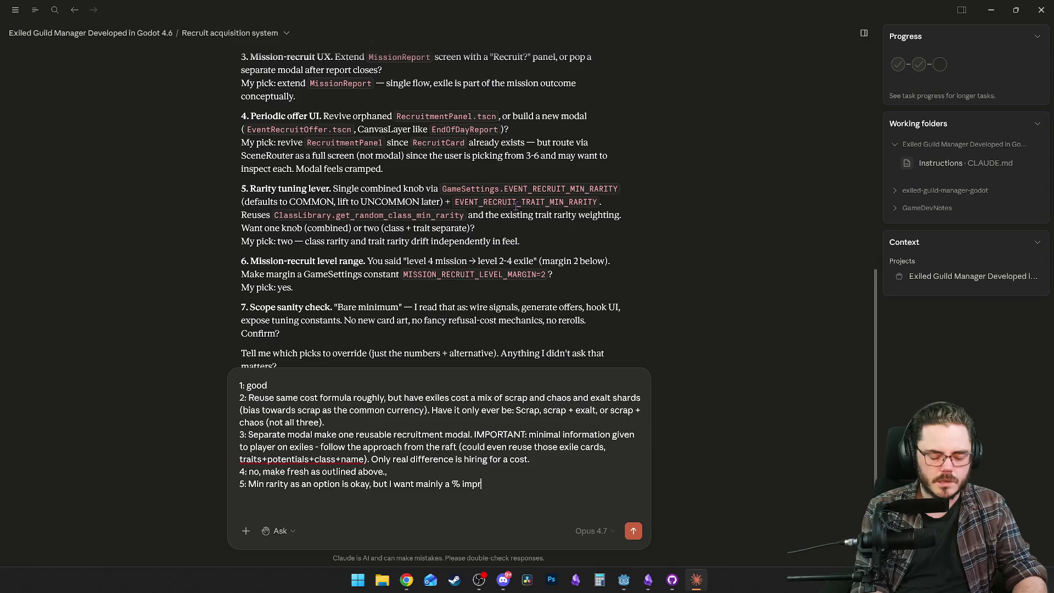
type("ovement that applies to the const for trait and class rt")
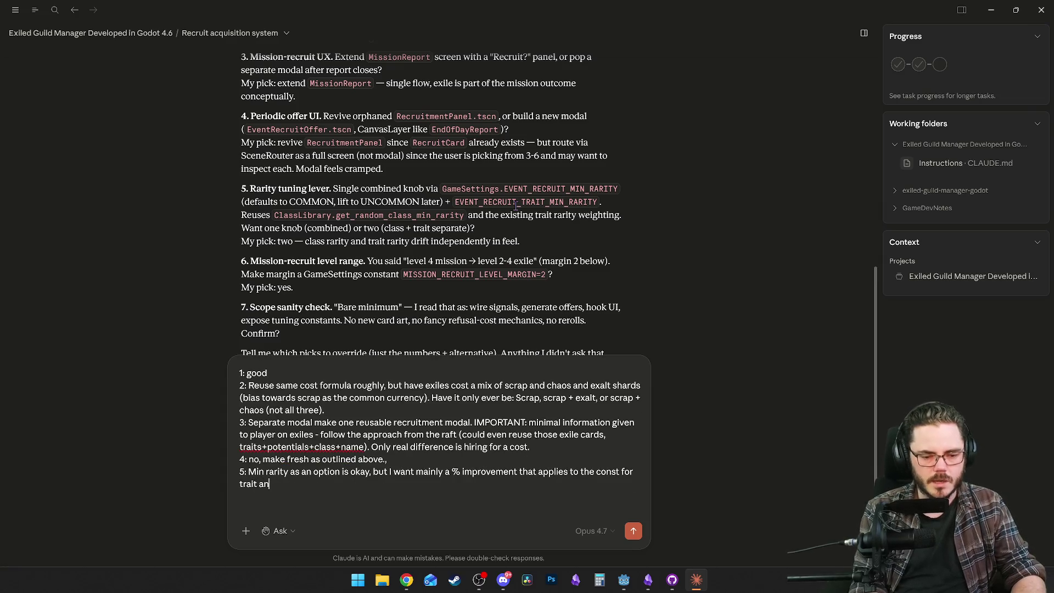
key("BackSpace")
key("BackSpace")
type("rarity rt")
key("BackSpace")
type("olls acros")
type("s the the rec")
type("ruits (")
key("BackSpace")
key("BackSpace")
type("T")
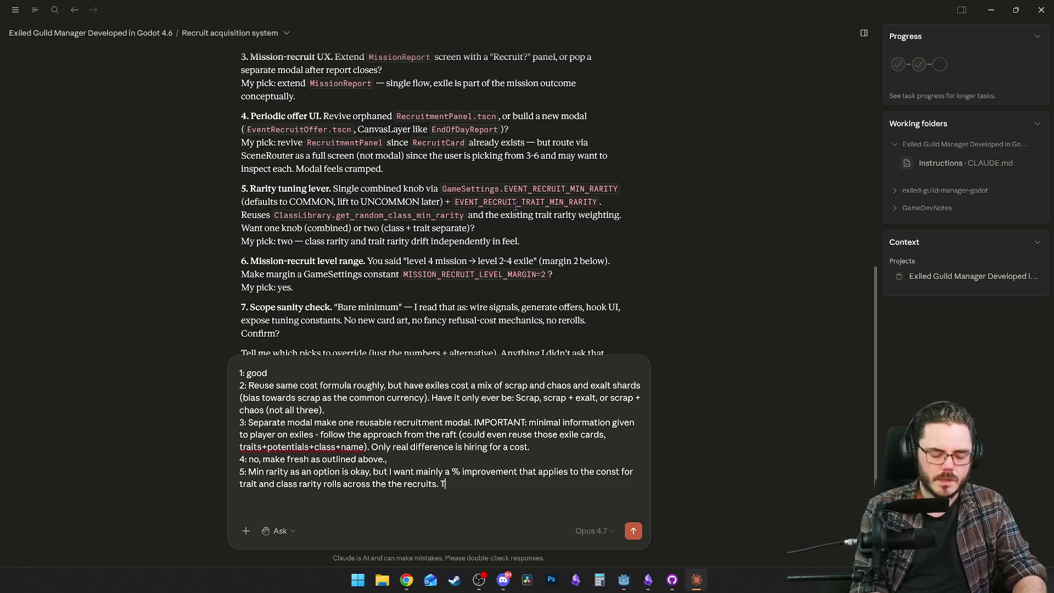
type("his is mainly ")
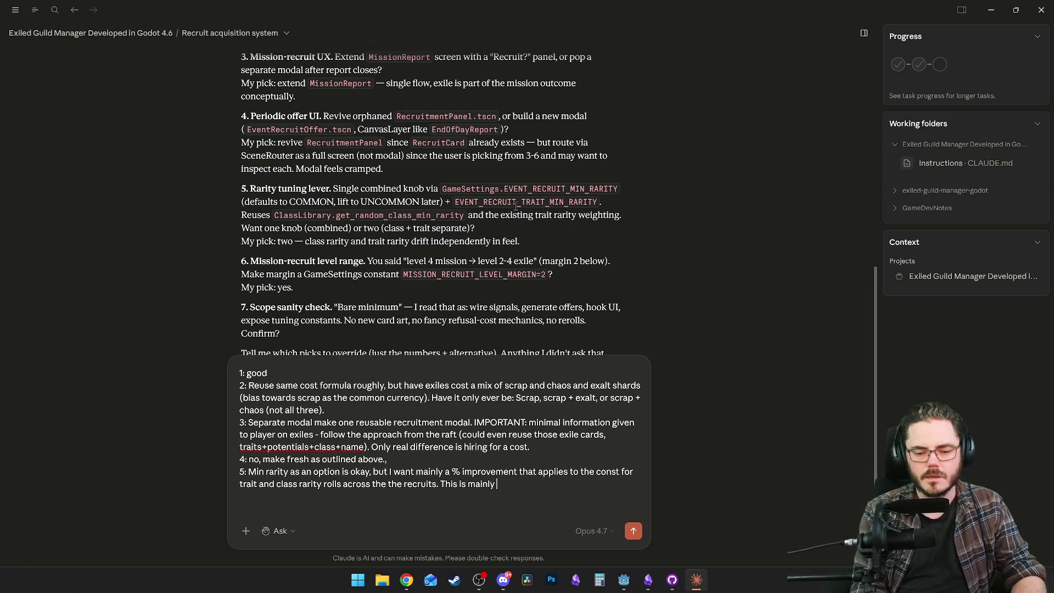
type("applied to mission")
key("BackSpace")
key("BackSpace")
key("BackSpace")
type("mission")
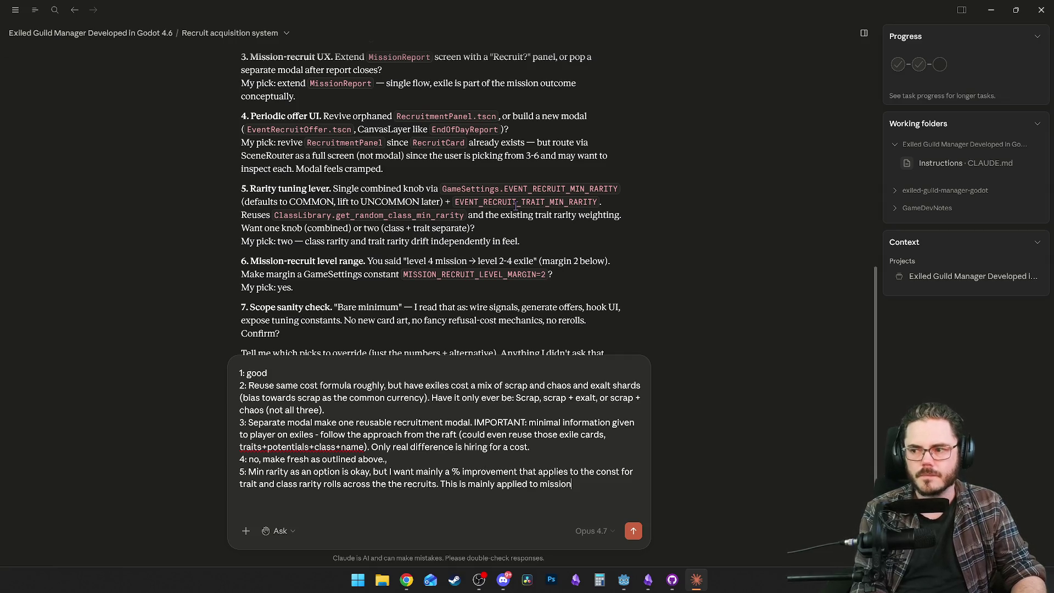
type(" exiles.")
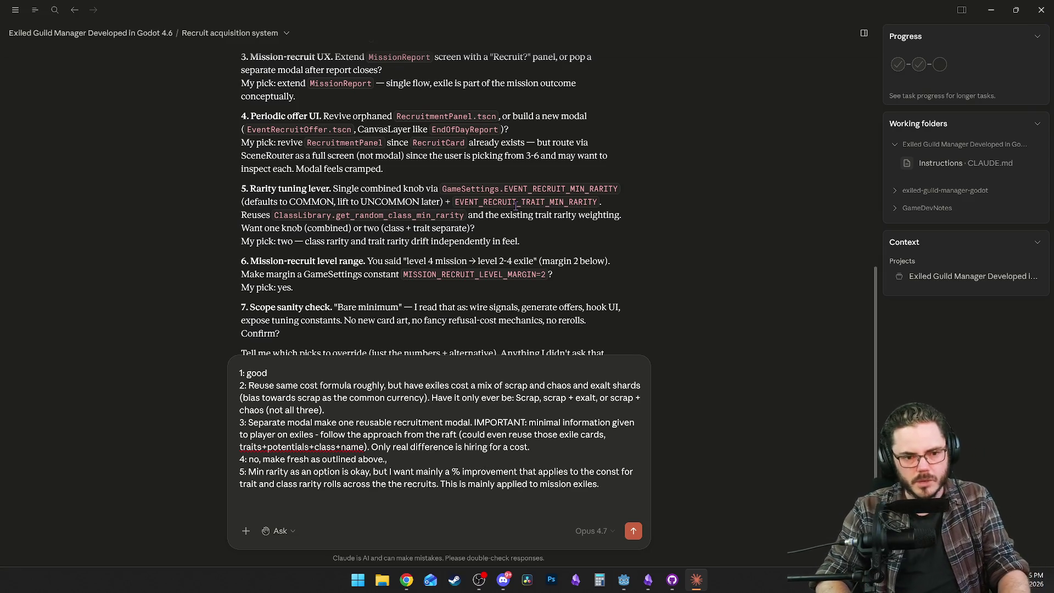
key("shift+Return")
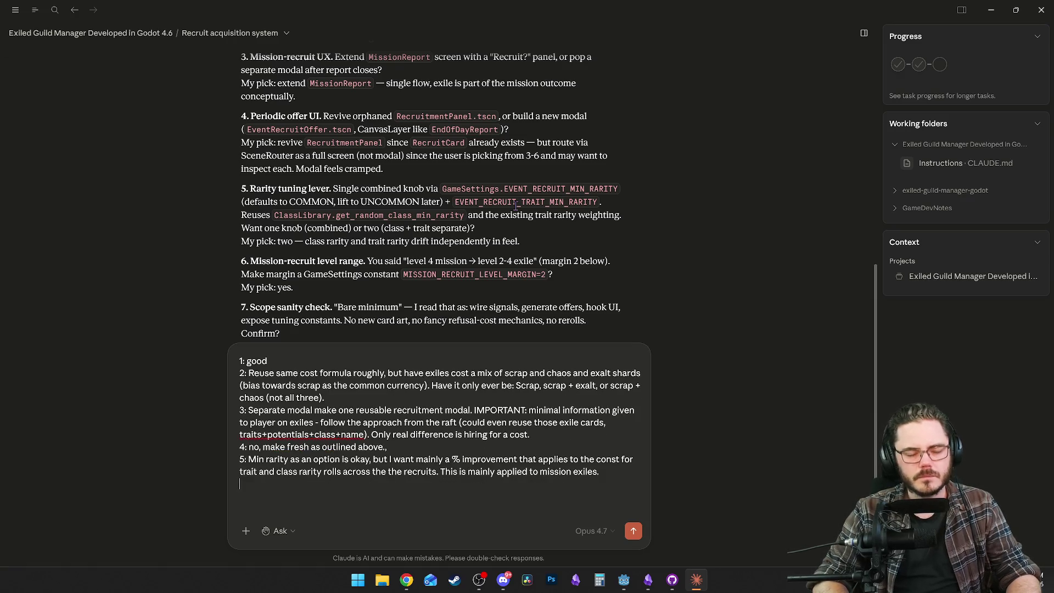
Write answer 6: make the level range percentage-based instead of flat.
type("6:")
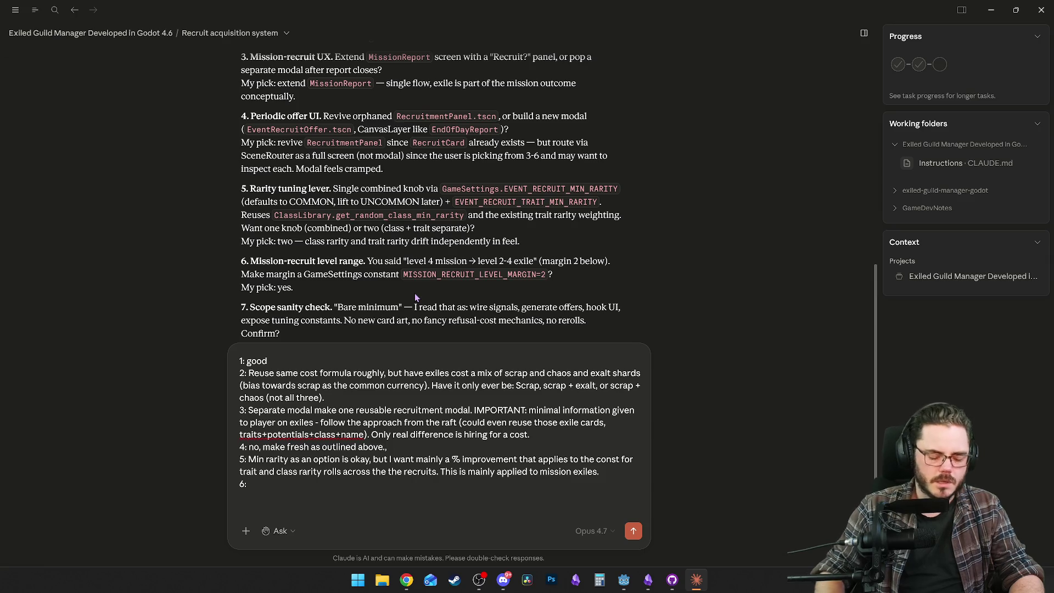
type("sure, make it not flat levelr ange but %")
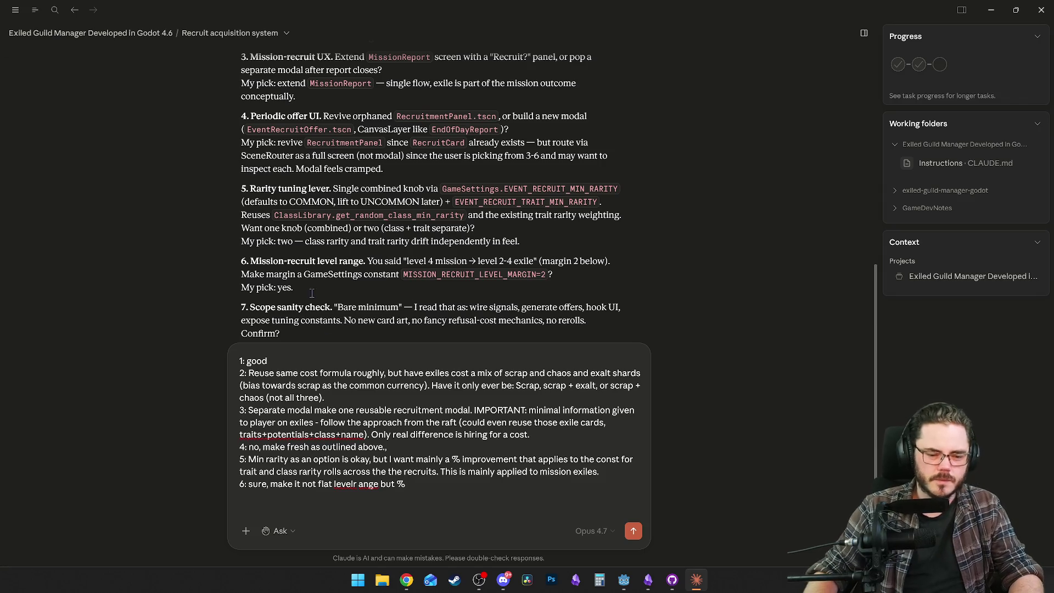
left_click(353, 484)
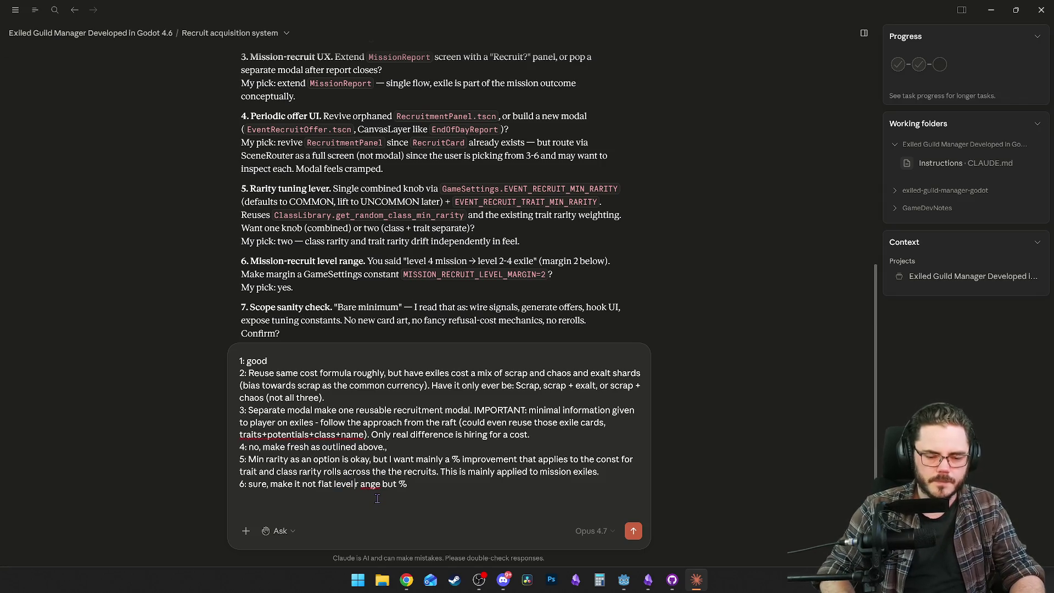
key("Delete")
left_click(427, 480)
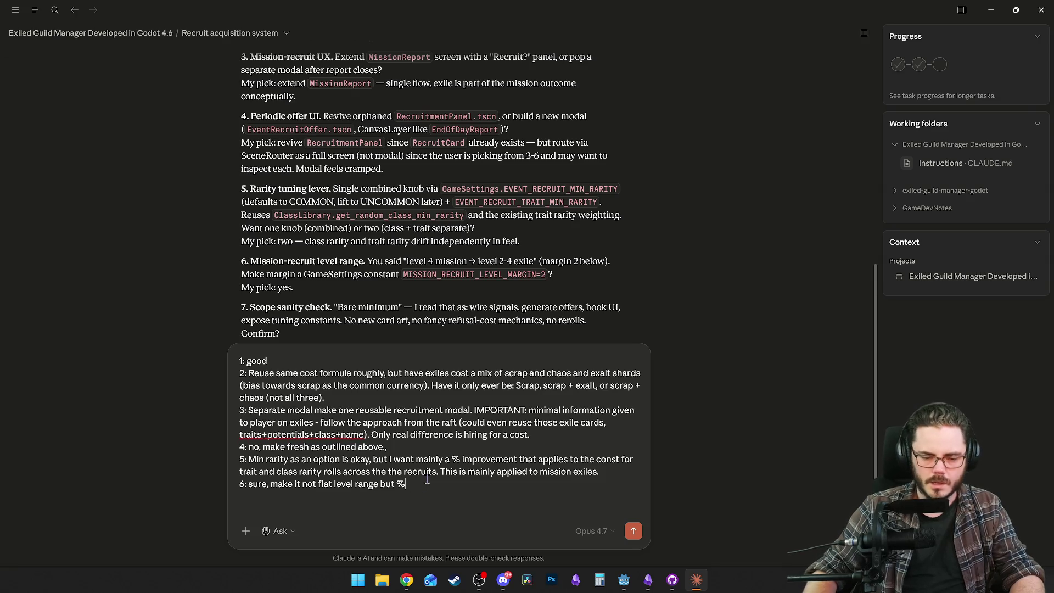
key("shift+Return")
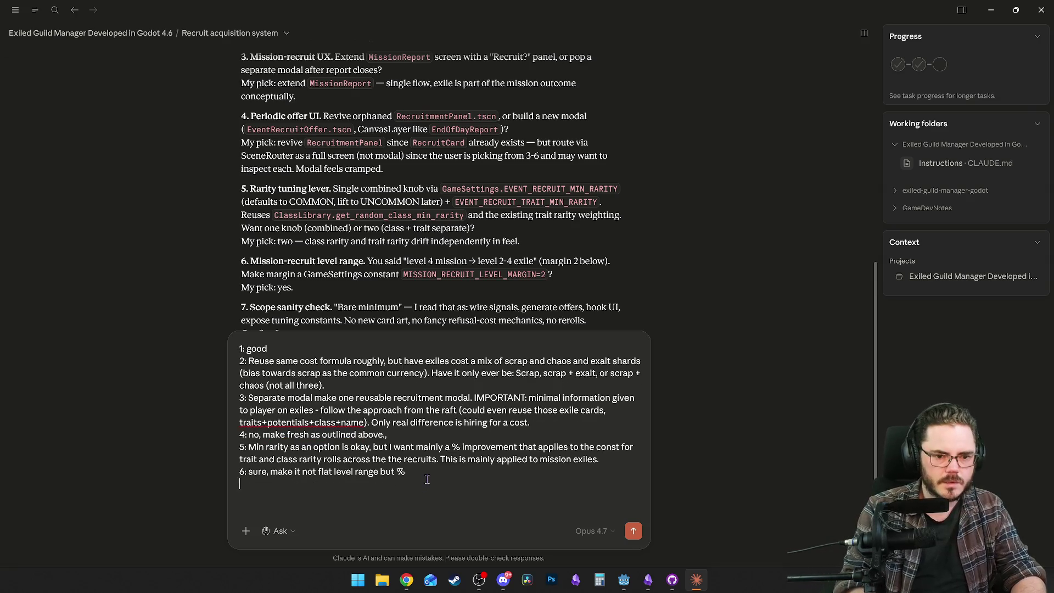
Begin answer 7: the multi-recruitment 'passing boat' could range from max guild exile level down.
type("7:")
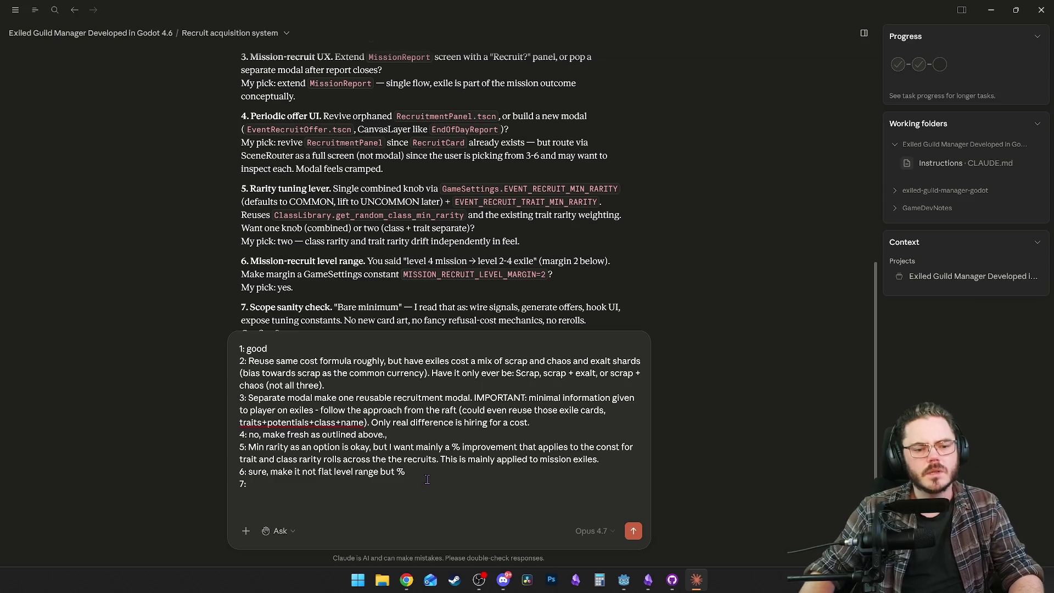
scroll(341, 263, "up", 1)
scroll(341, 262, "down", 2)
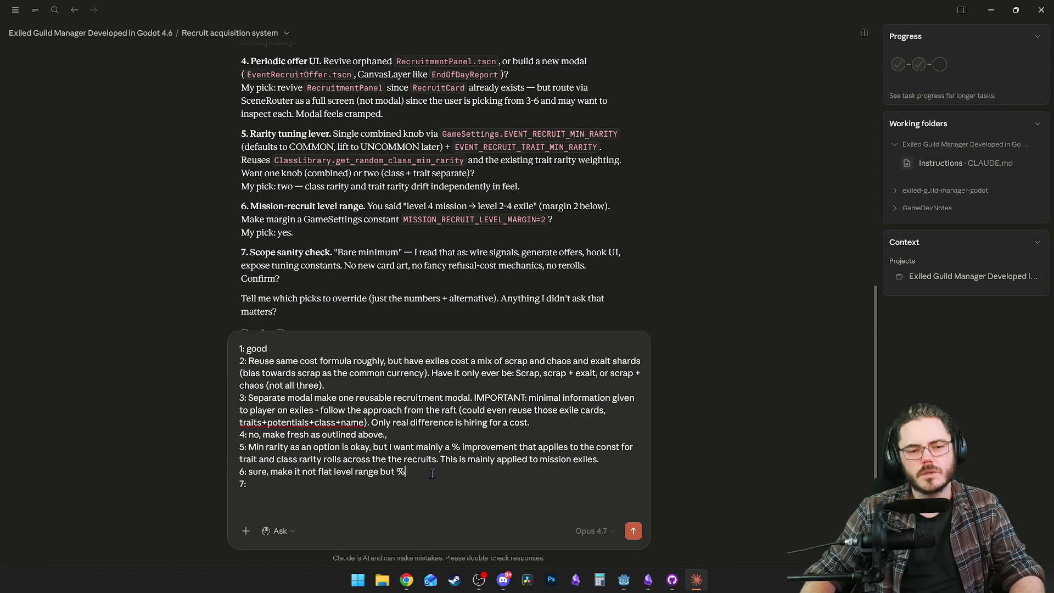
type(" -")
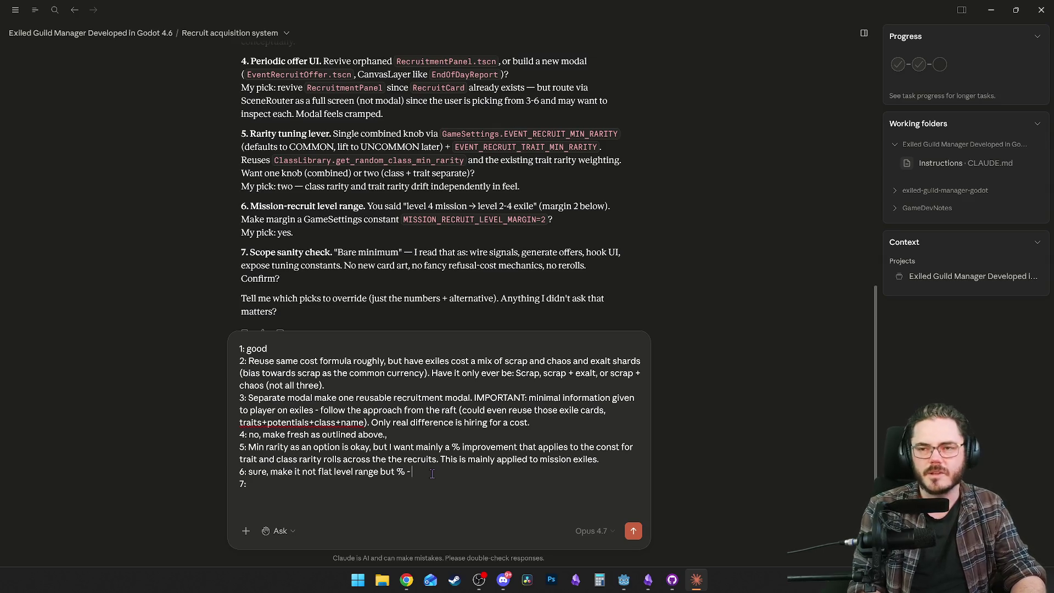
type("the ")
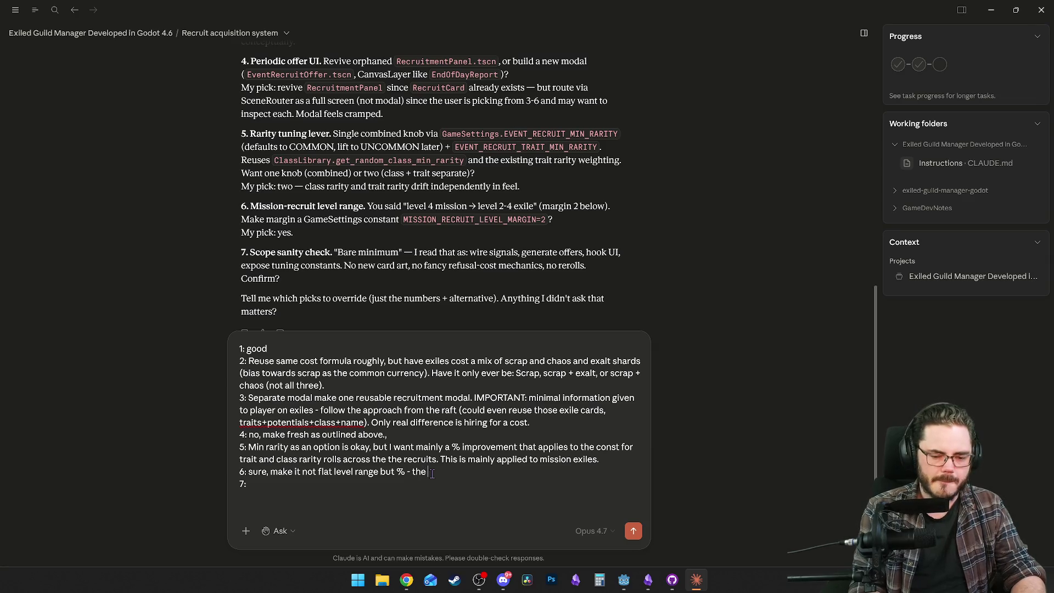
type("multi ")
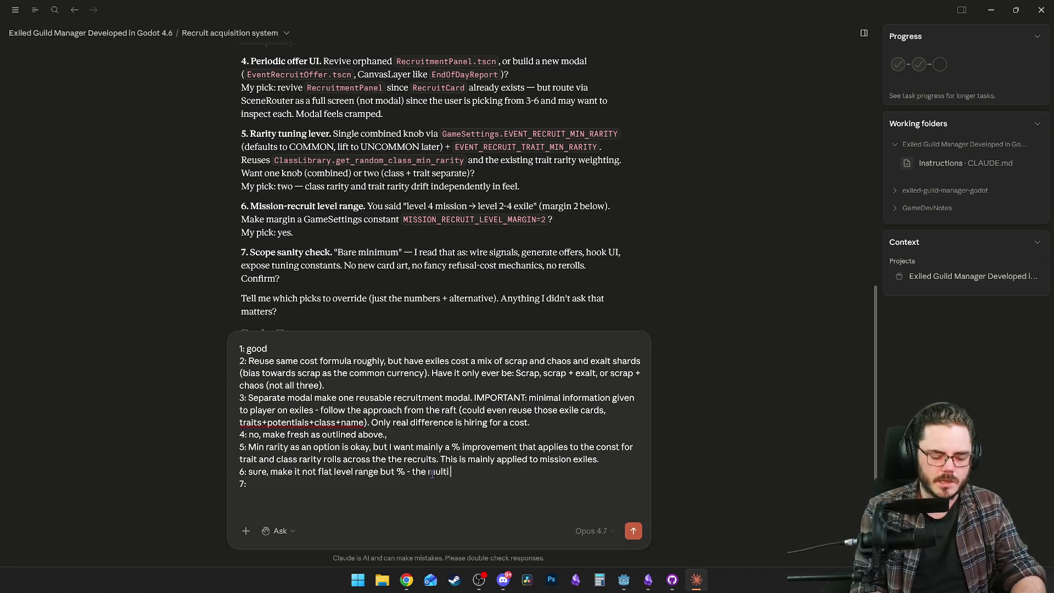
type("recruitment ")
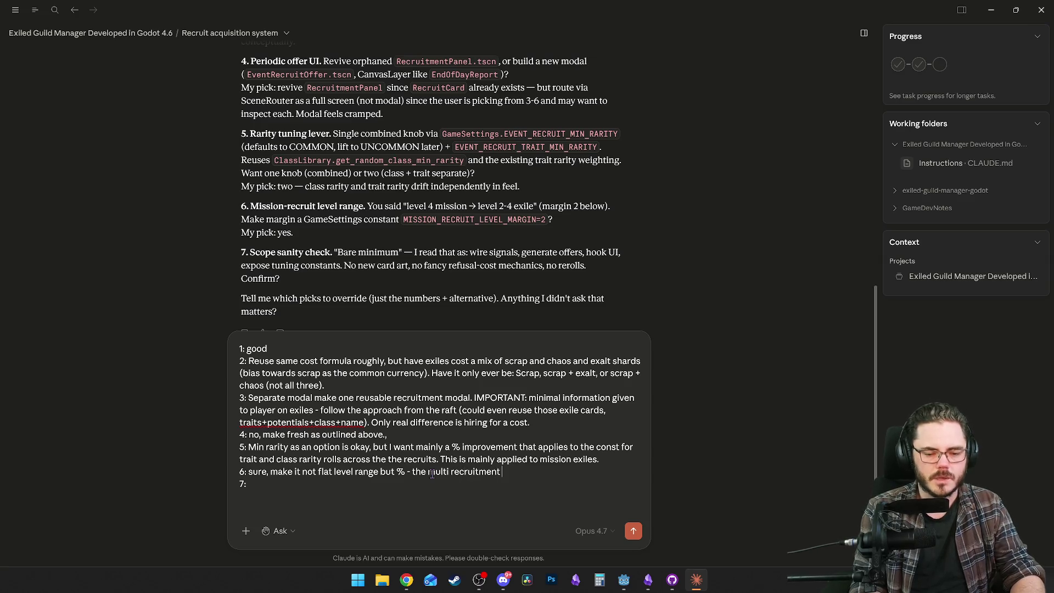
type("opportuni")
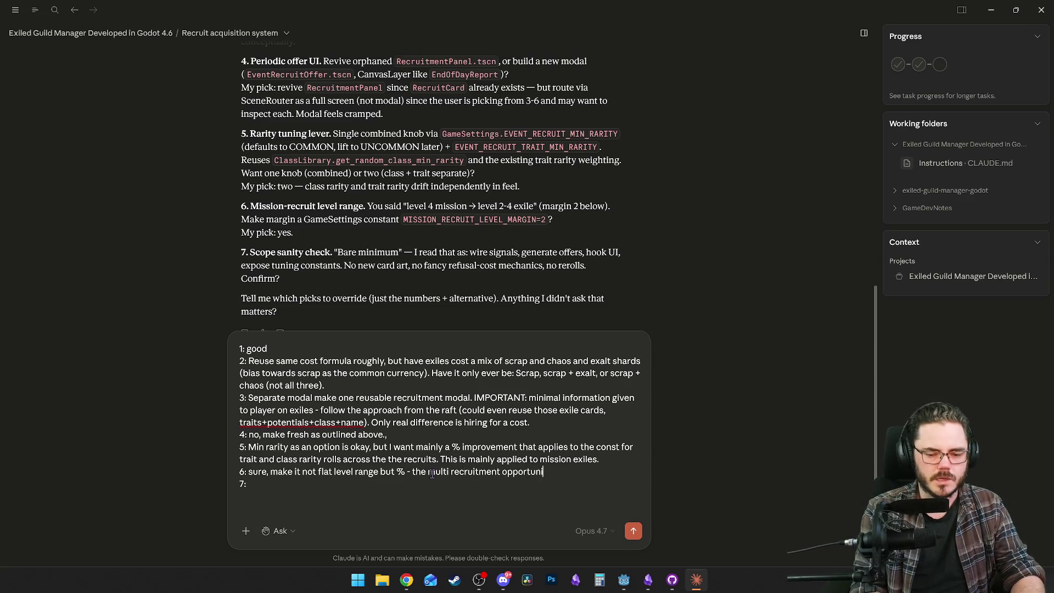
type("ty (which")
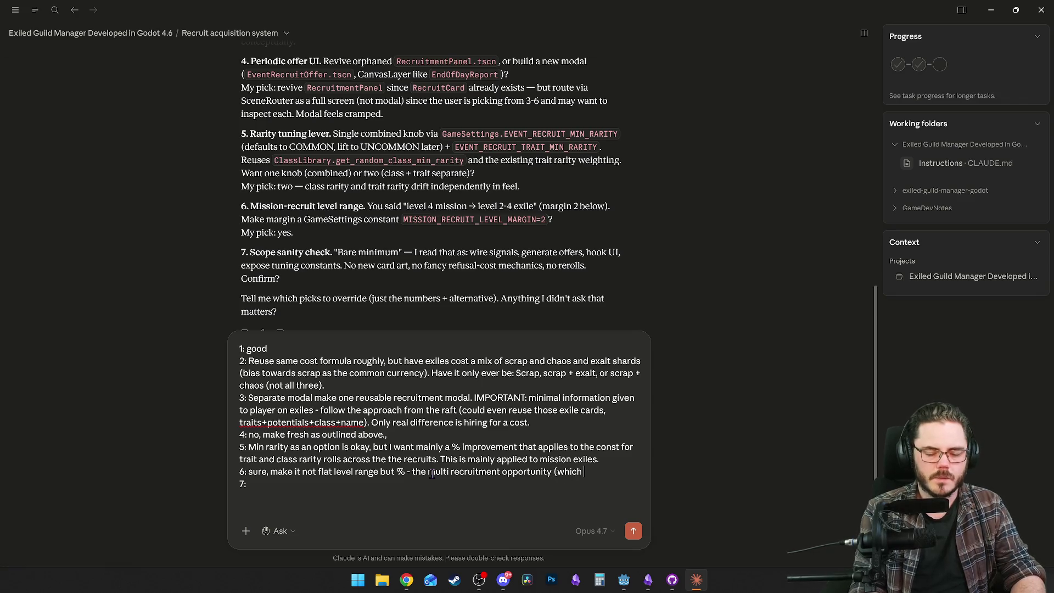
type(" im lore wise ")
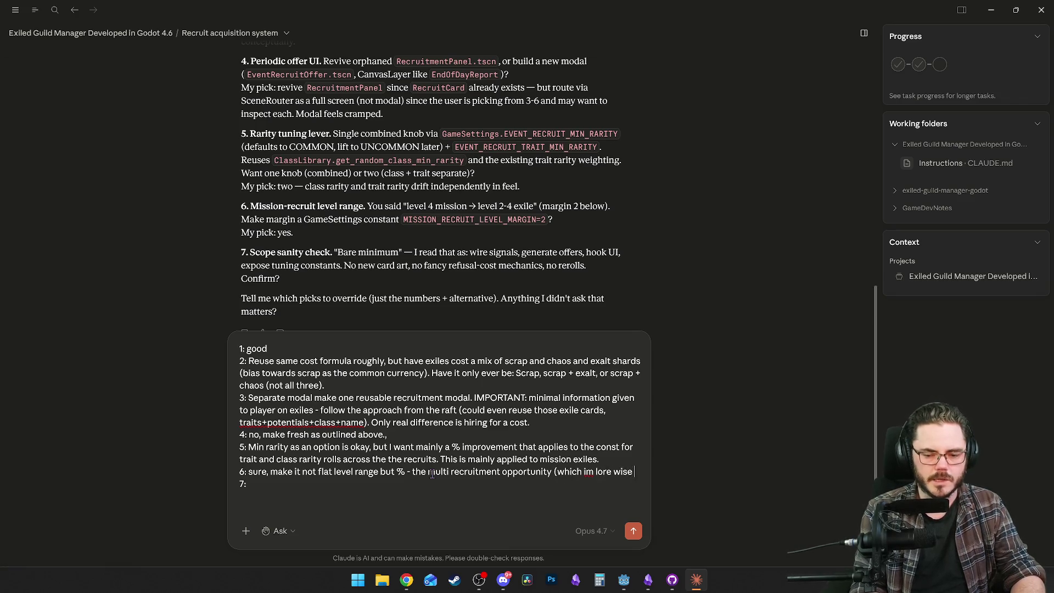
type("thinking of as ")
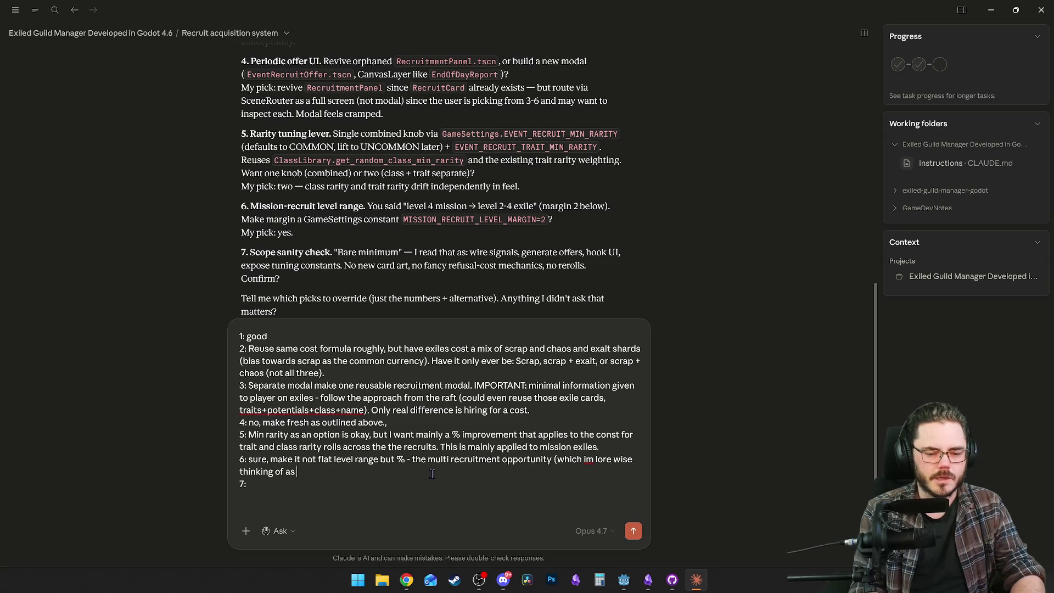
type("a passing boat),")
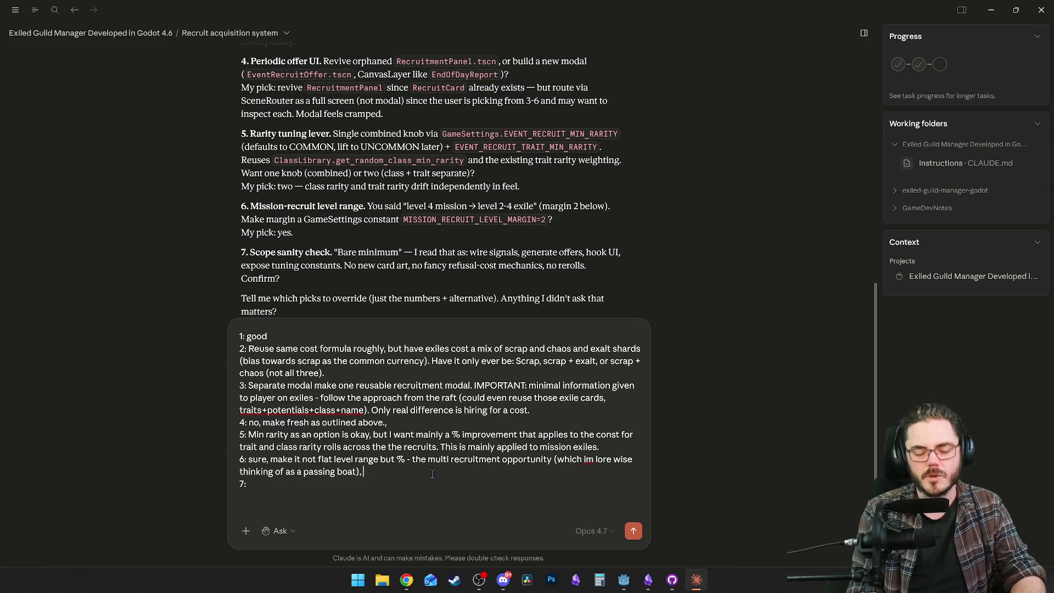
type("coul")
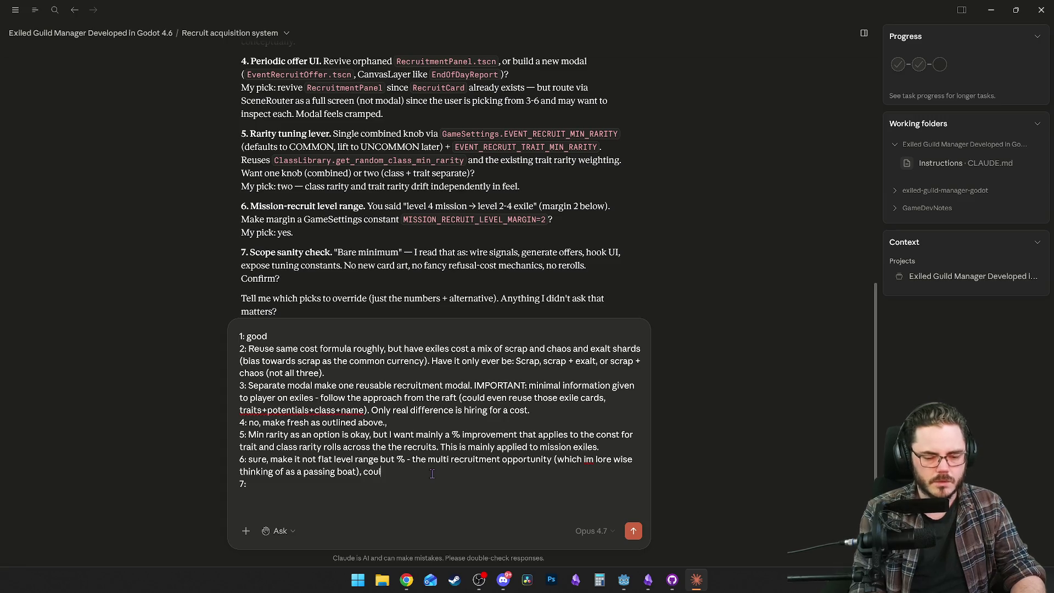
type("d level range from ")
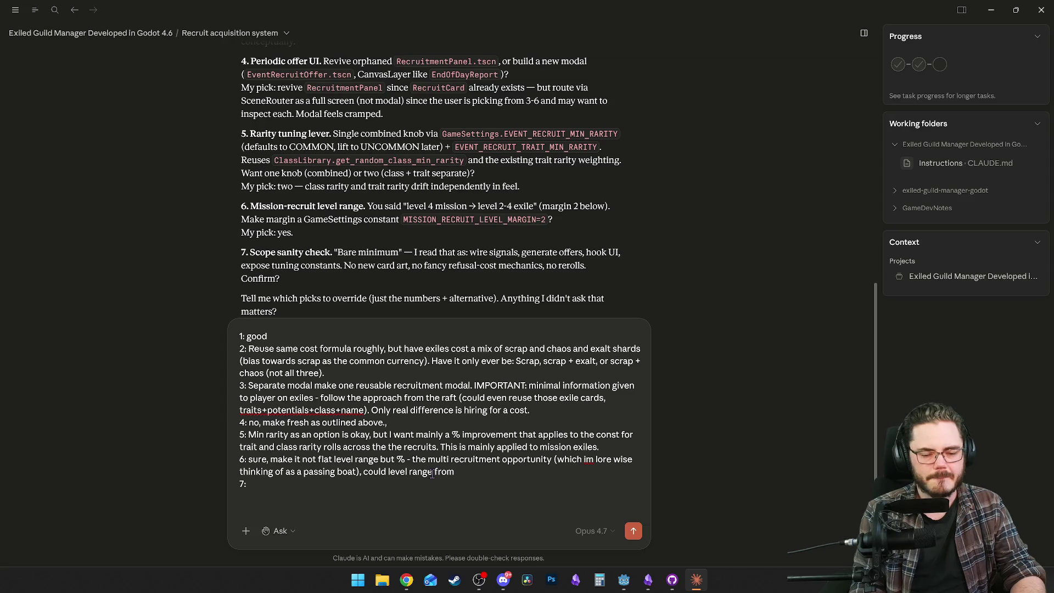
type("max ")
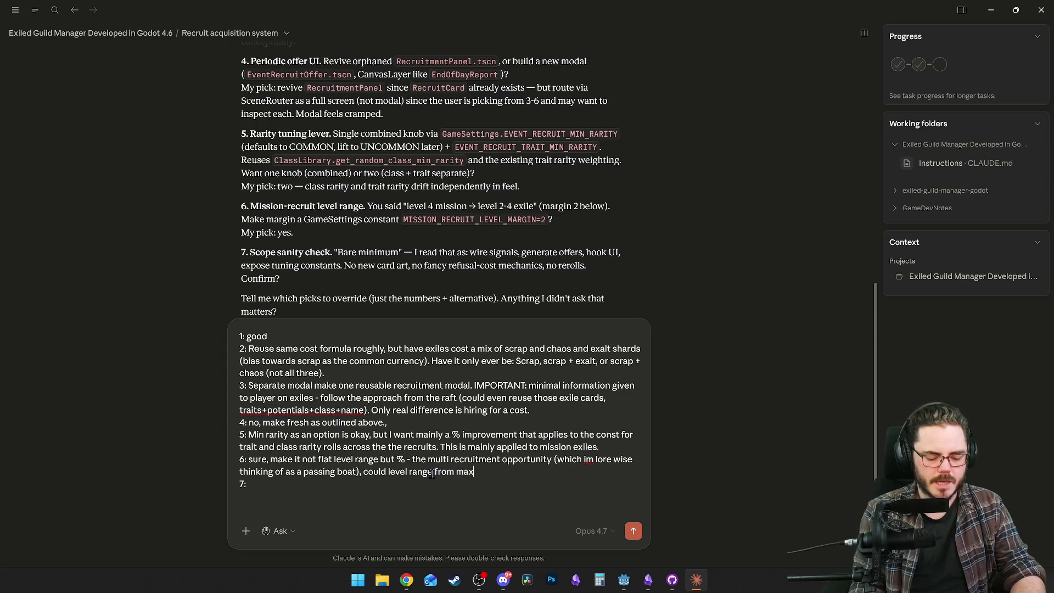
type("guild exi")
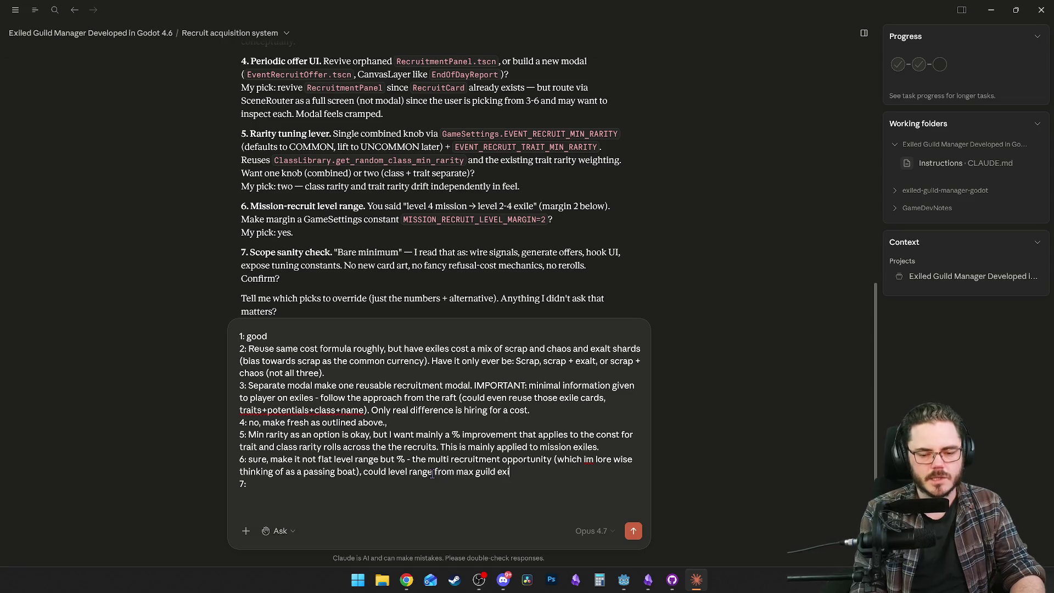
type("le level down.")
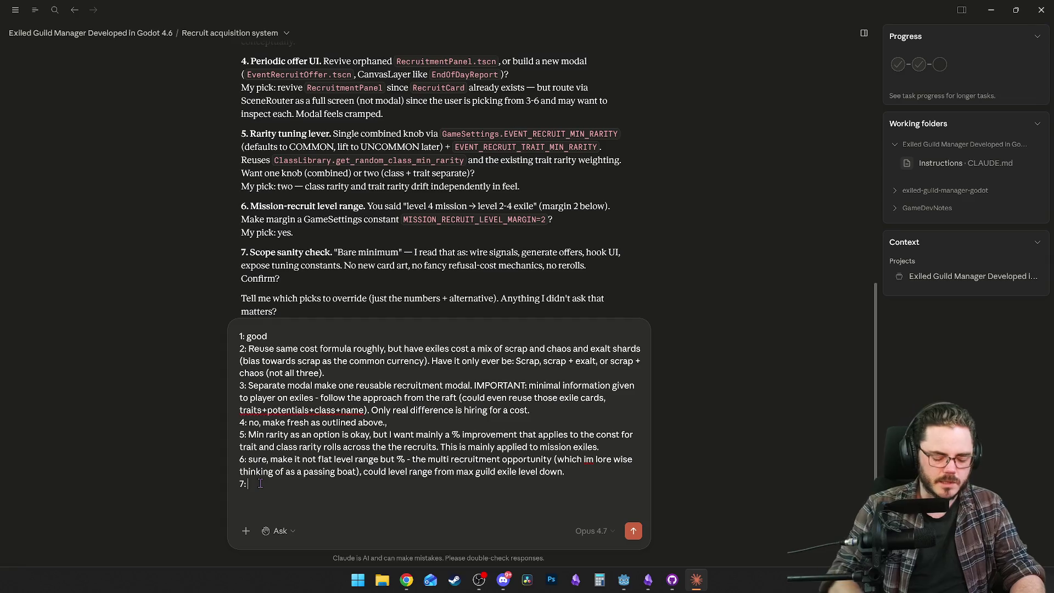
Finish answer 7 confirming it, reusing initial recruitment scene assets if possible, and send the reply.
type("Confirm")
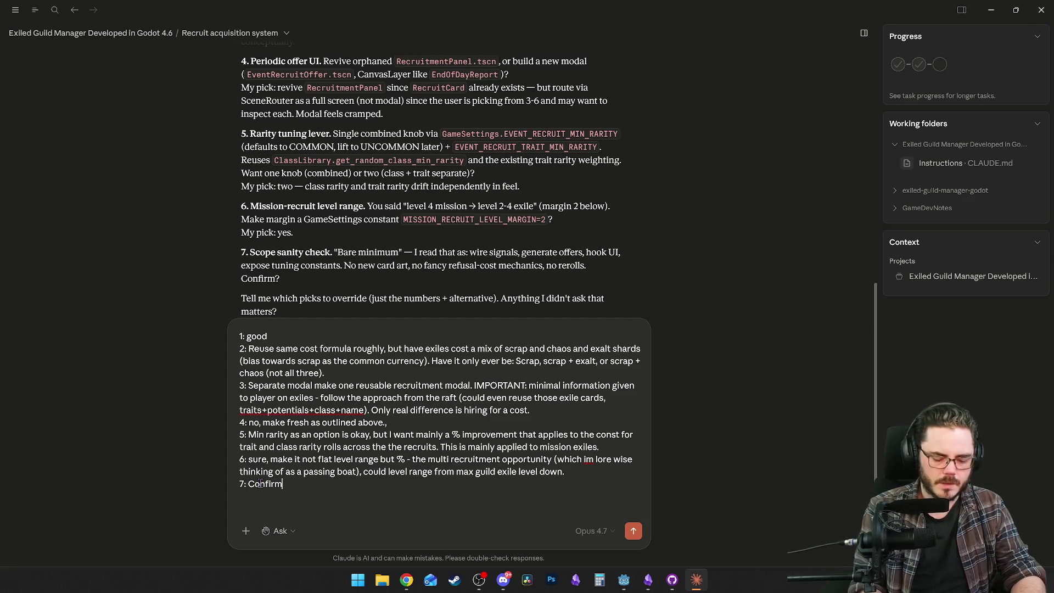
type(", usable, but")
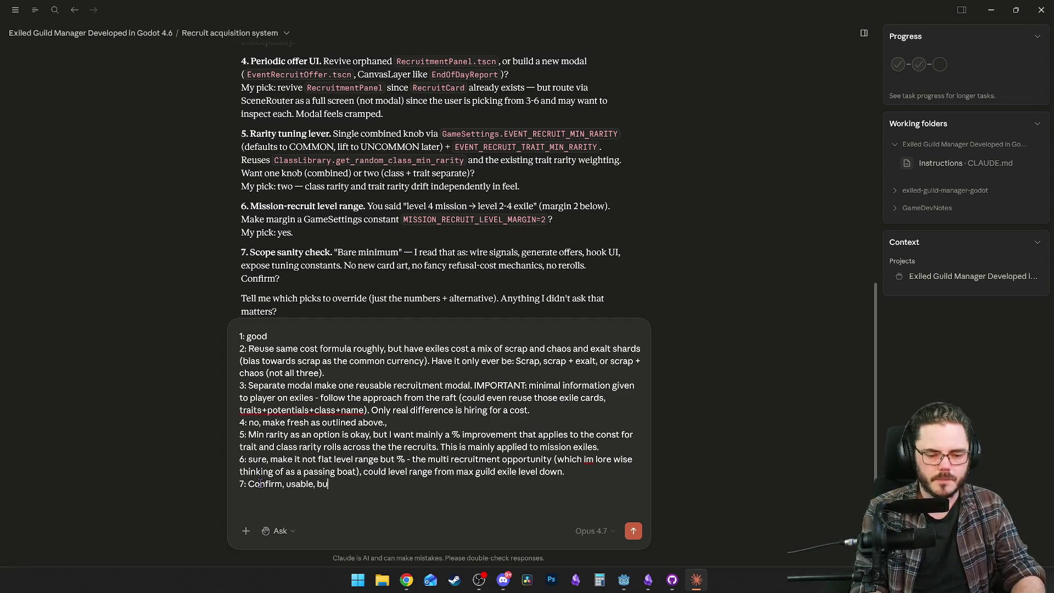
key("BackSpace")
key("BackSpace")
key("BackSpace")
type("and reuse assets from")
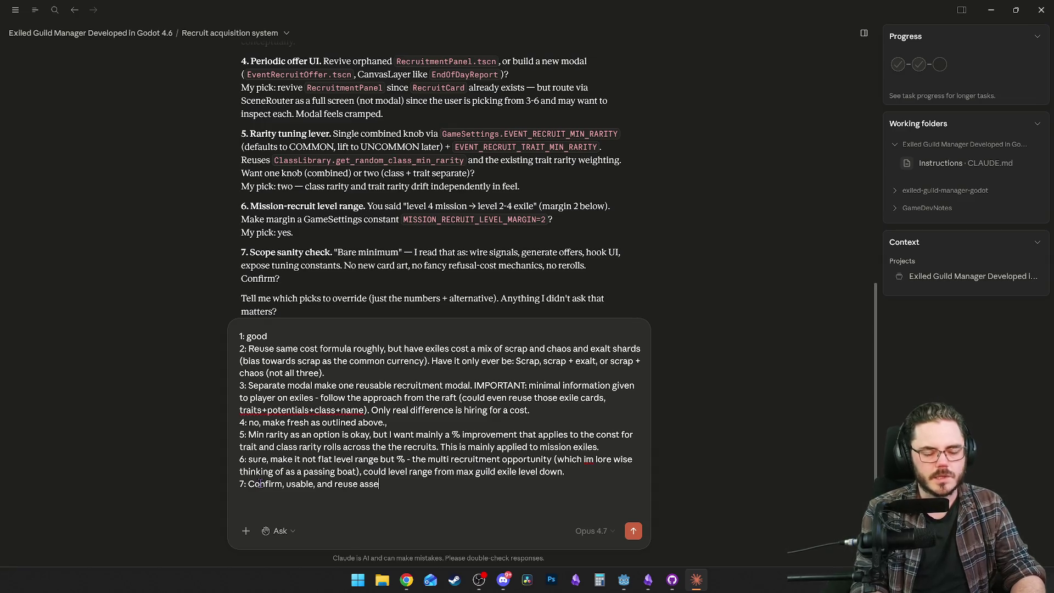
type(" raft scene")
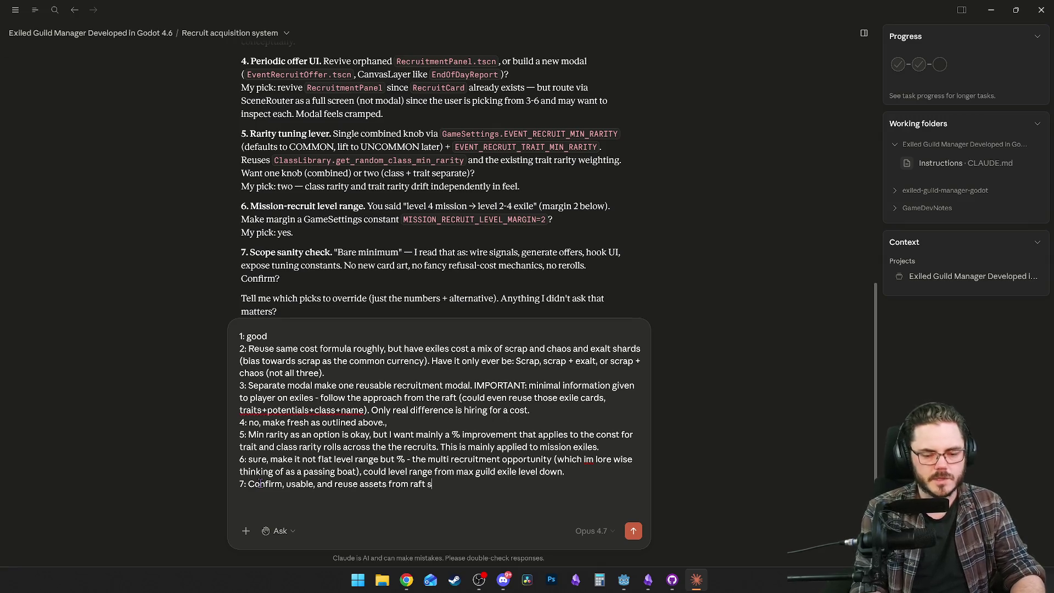
key("BackSpace")
key("BackSpace")
key("BackSpace")
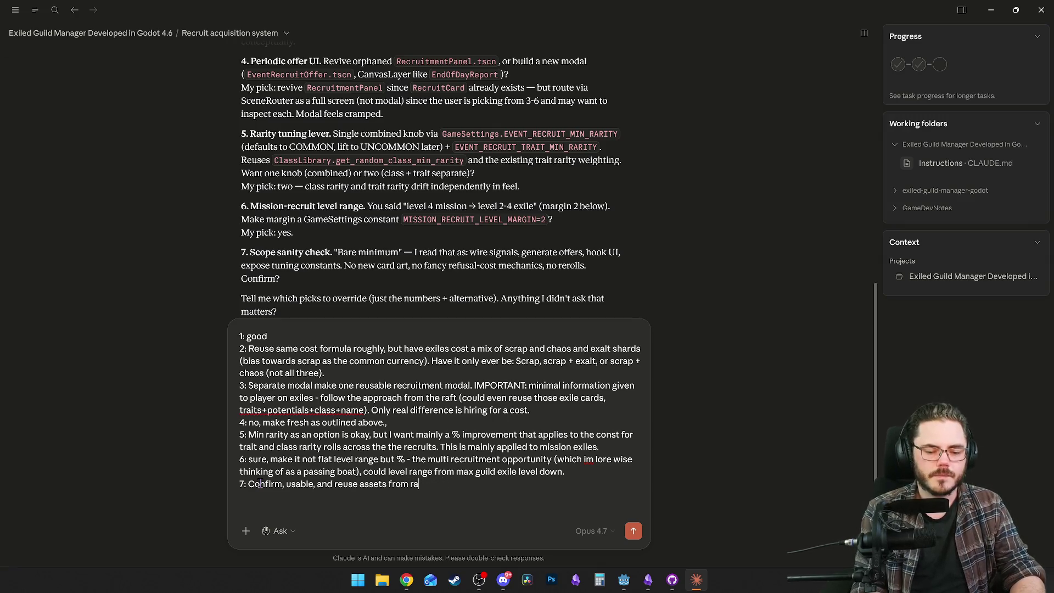
type("initial recruitmsen")
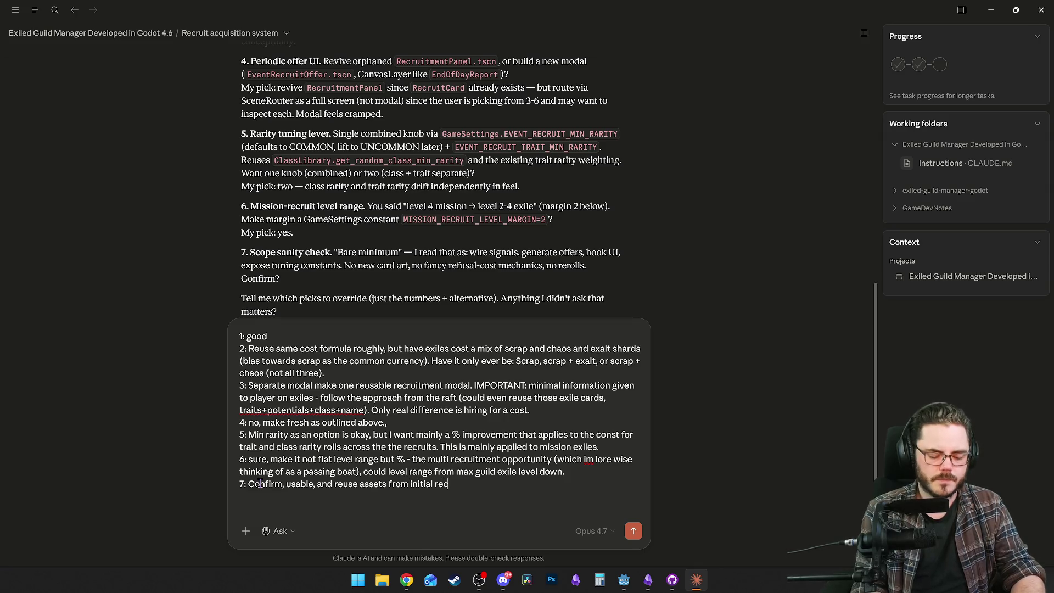
key("BackSpace")
key("BackSpace")
key("BackSpace")
type("ent scene if possible.")
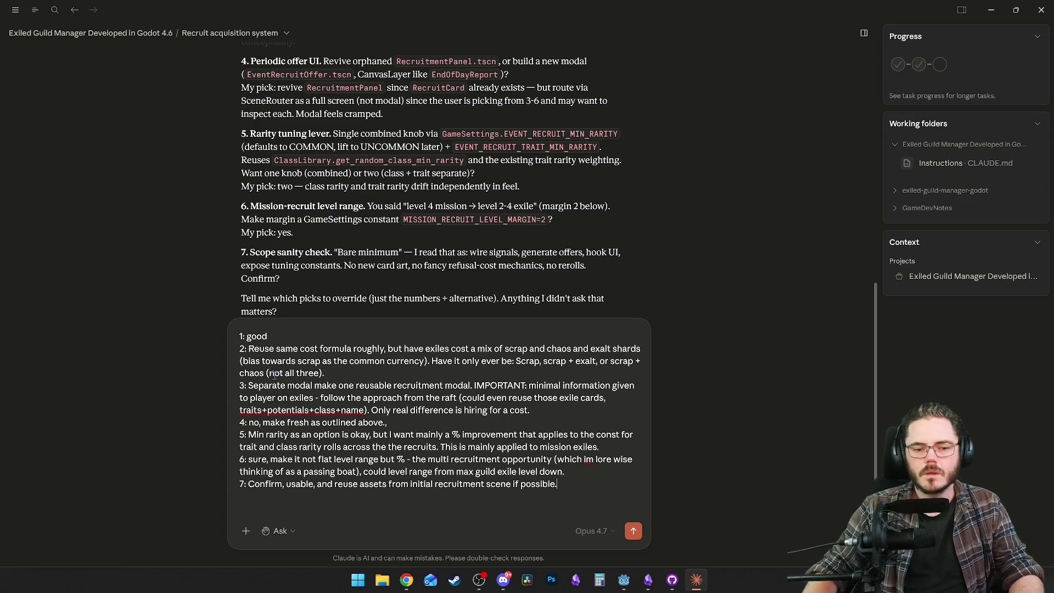
scroll(311, 265, "down", 2)
key("Return")
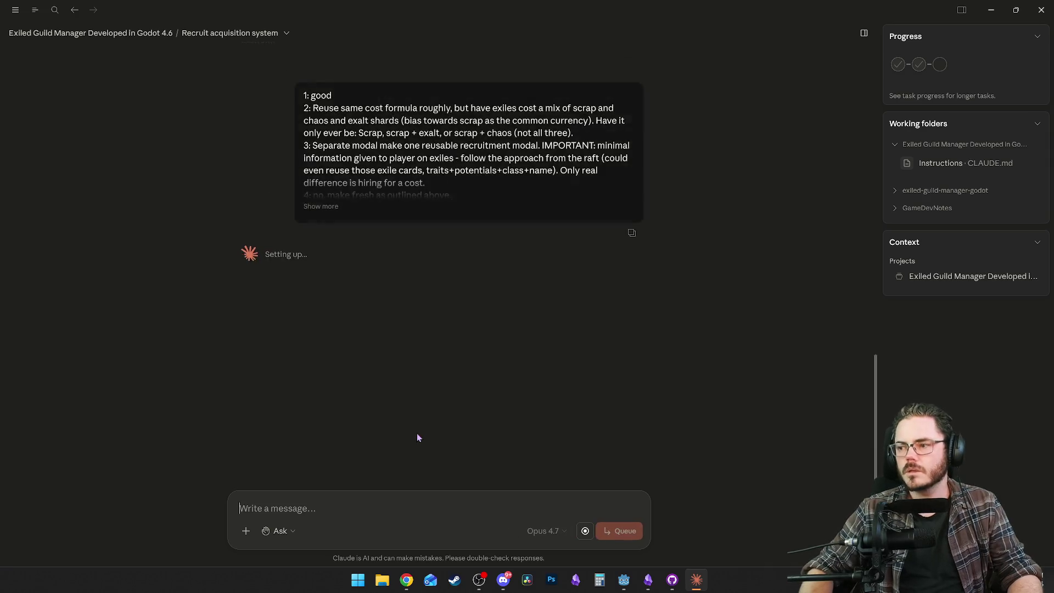
Switch to the running game window, then back to Claude to read its new reply.
key("alt+Tab")
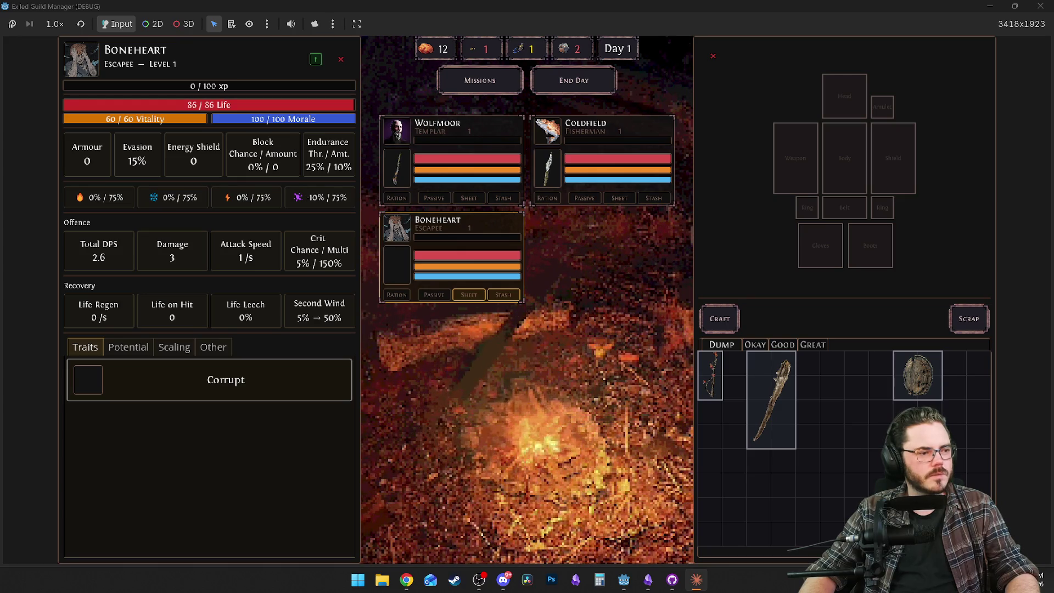
key("alt+Tab")
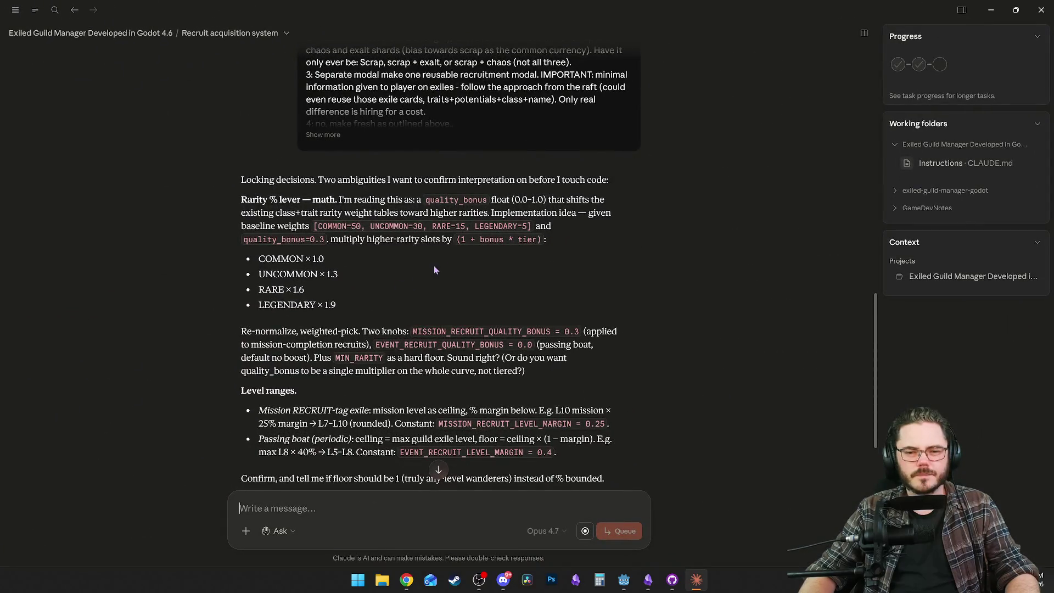
scroll(439, 279, "down", 1)
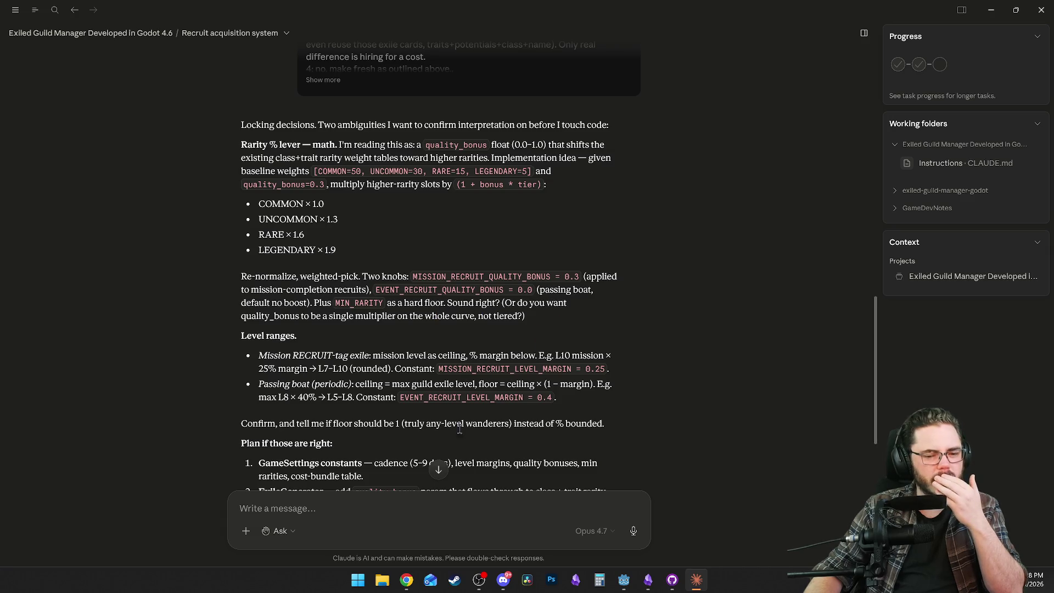
left_click(399, 515)
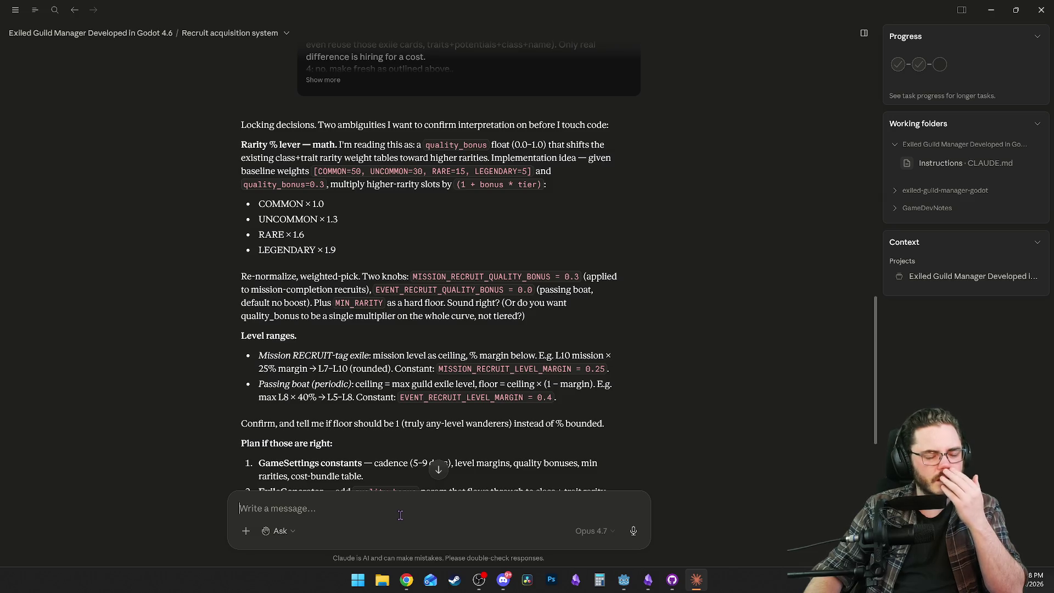
Draft the follow-up: min rarity disabled by default for now; 30% mission baseline sounds good.
type("Min rarity disabled for")
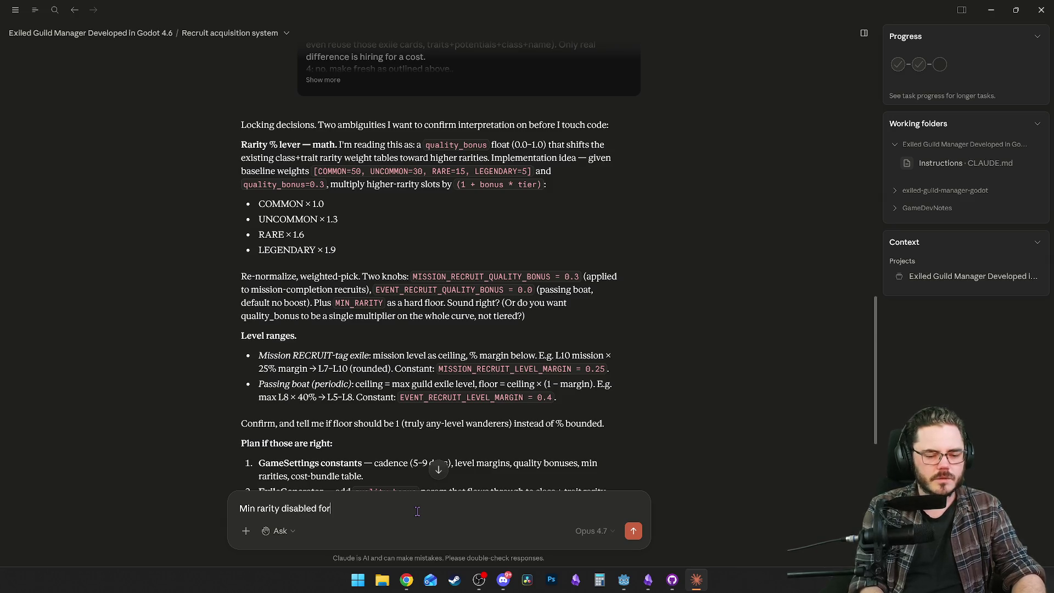
type(" now by ")
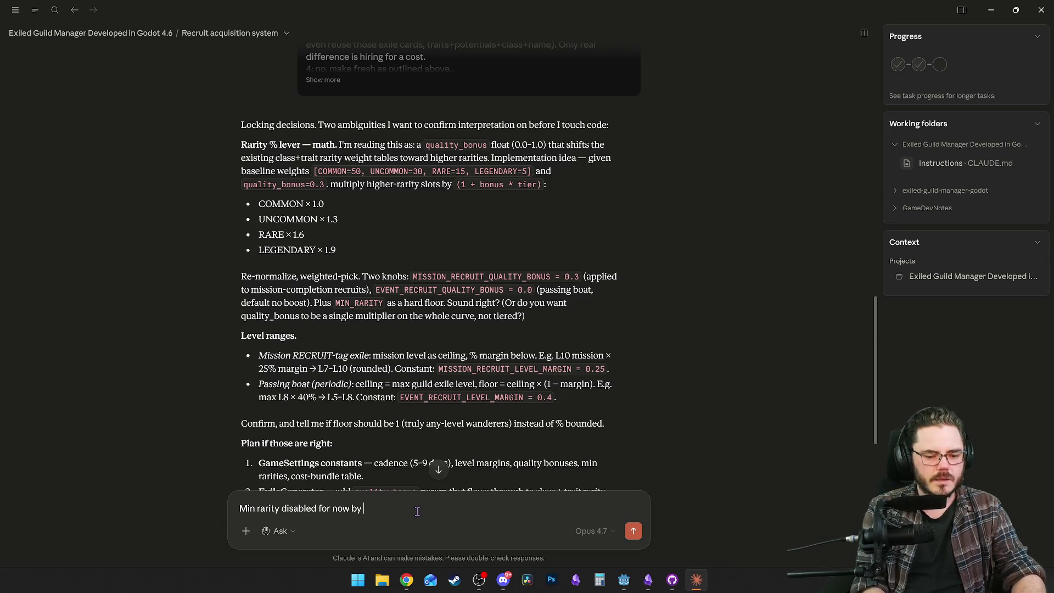
type("def,")
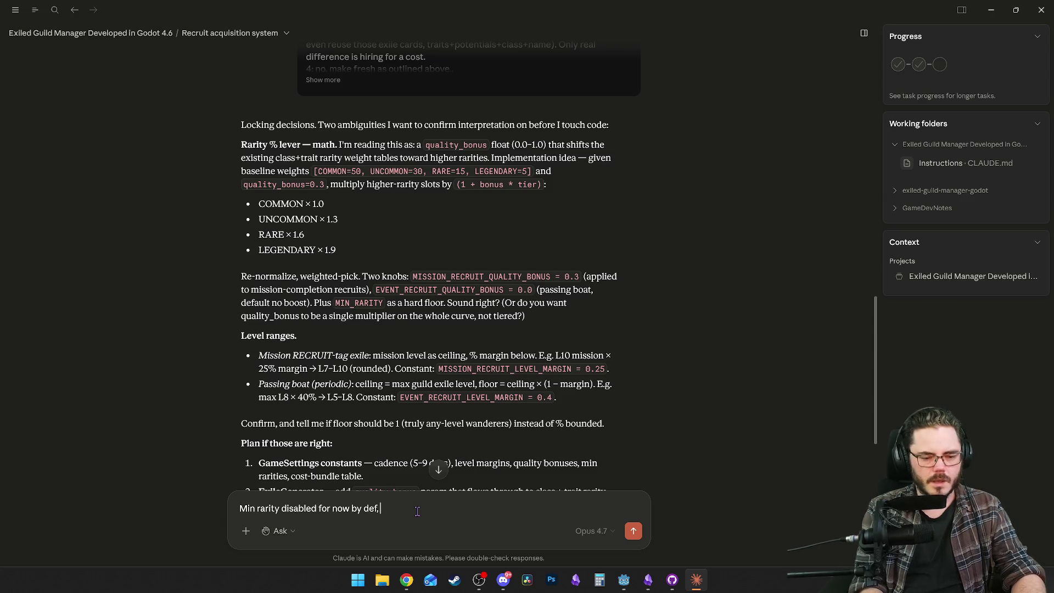
type(" Ill use that in")
type(" speci")
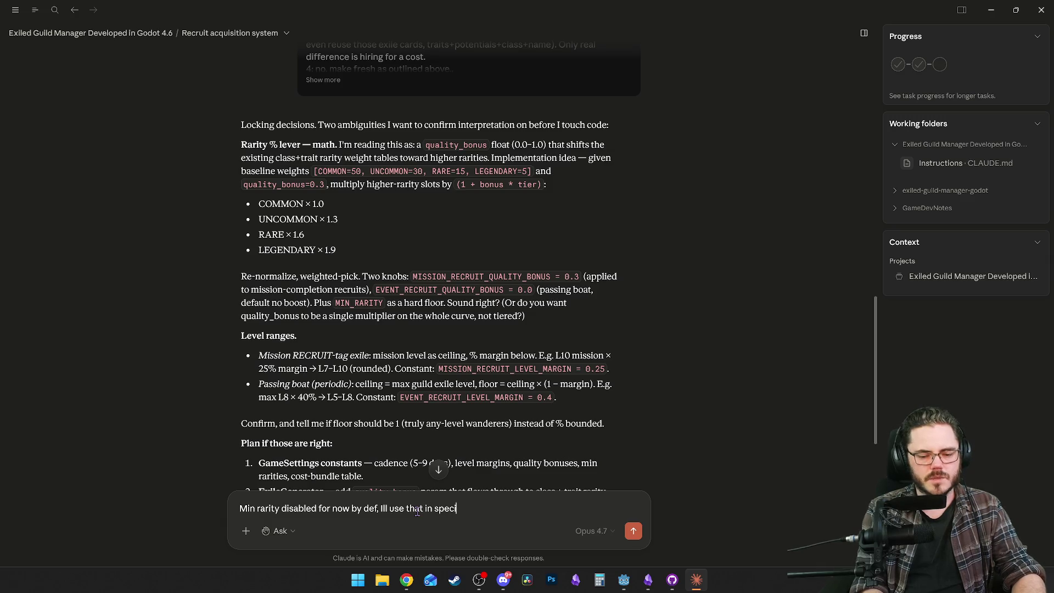
type("fic cases later.")
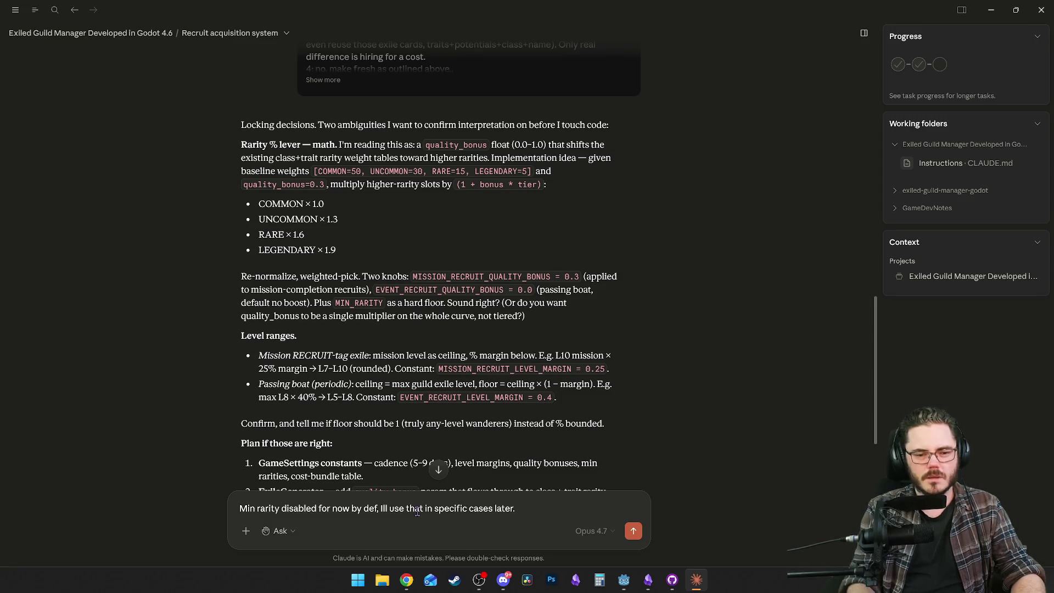
scroll(362, 308, "down", 2)
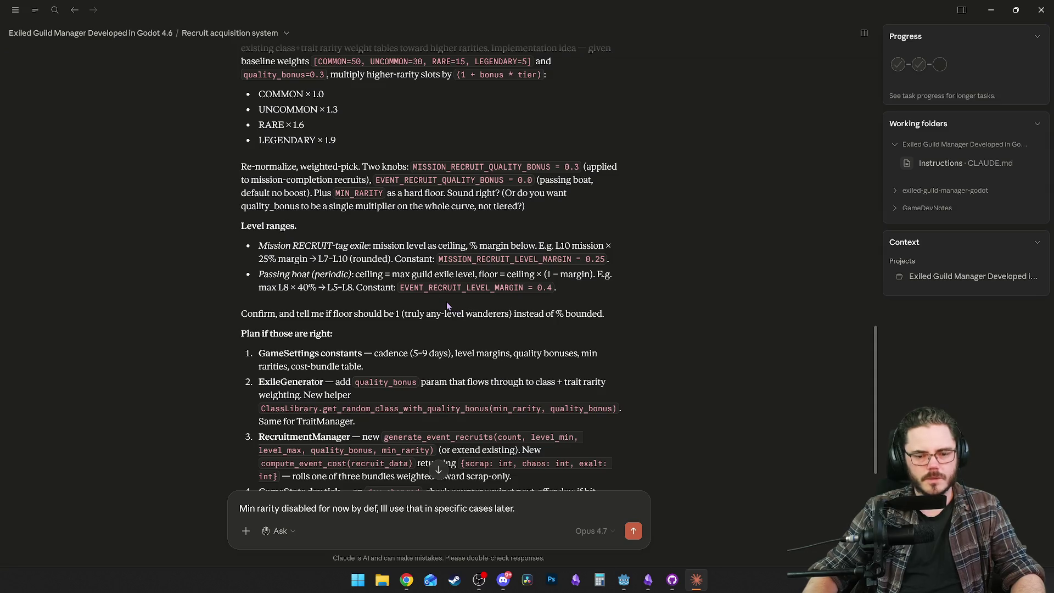
type("30% for")
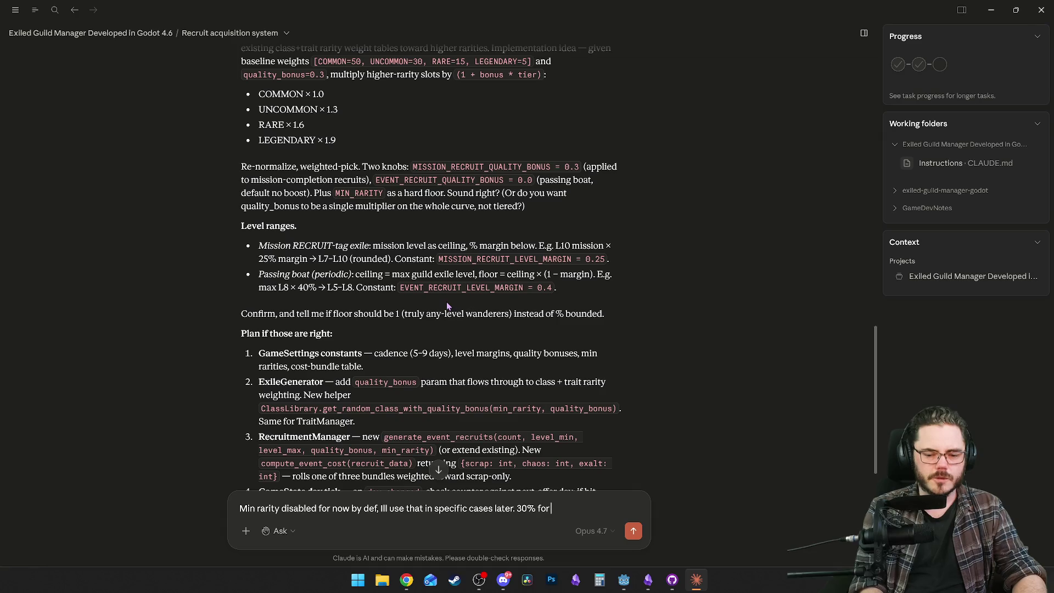
type(" missio")
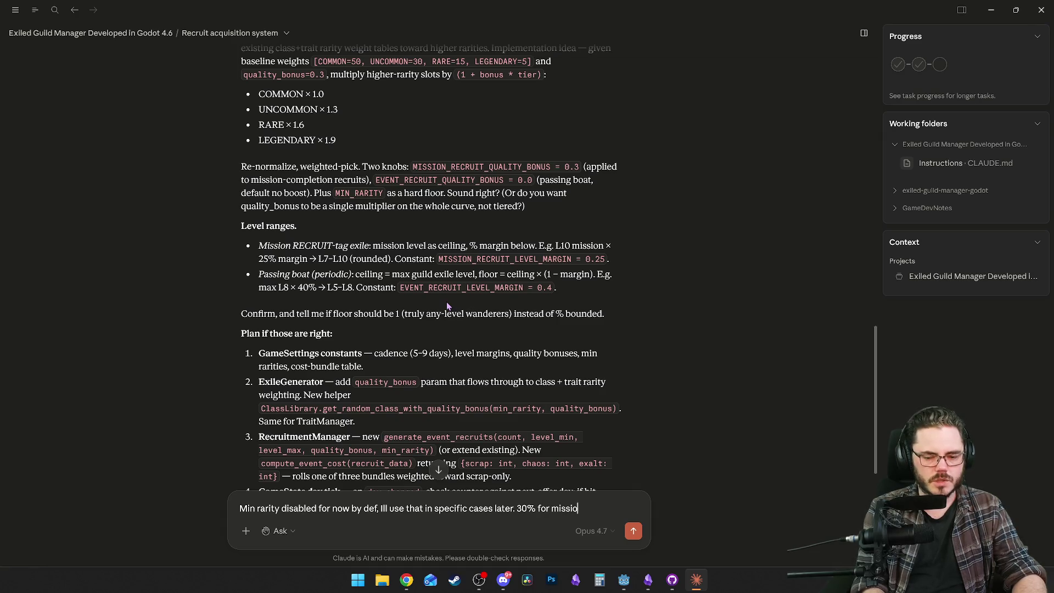
type("ns baseline")
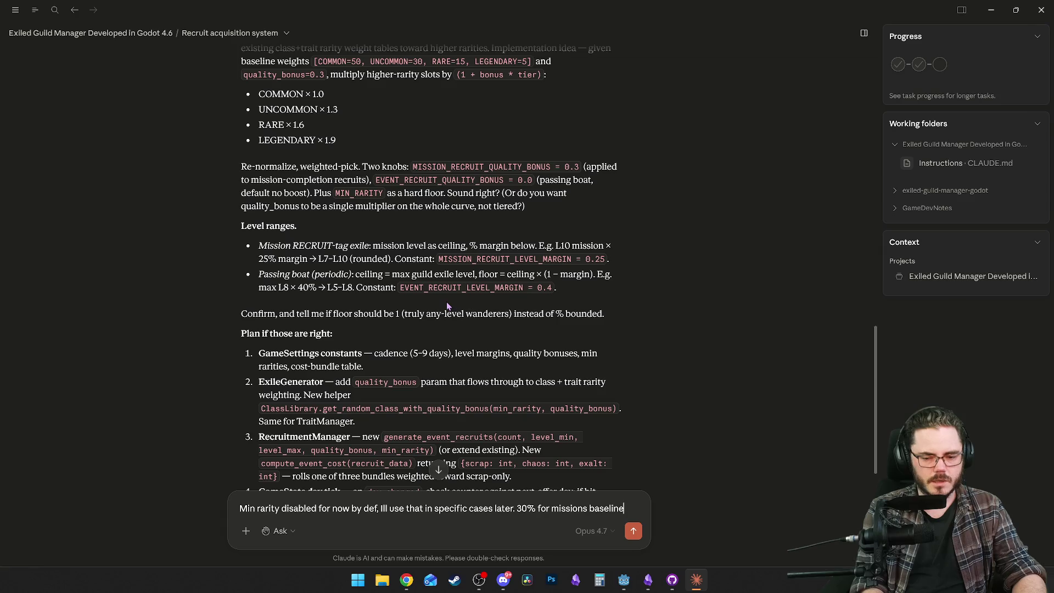
type(" sounds good.")
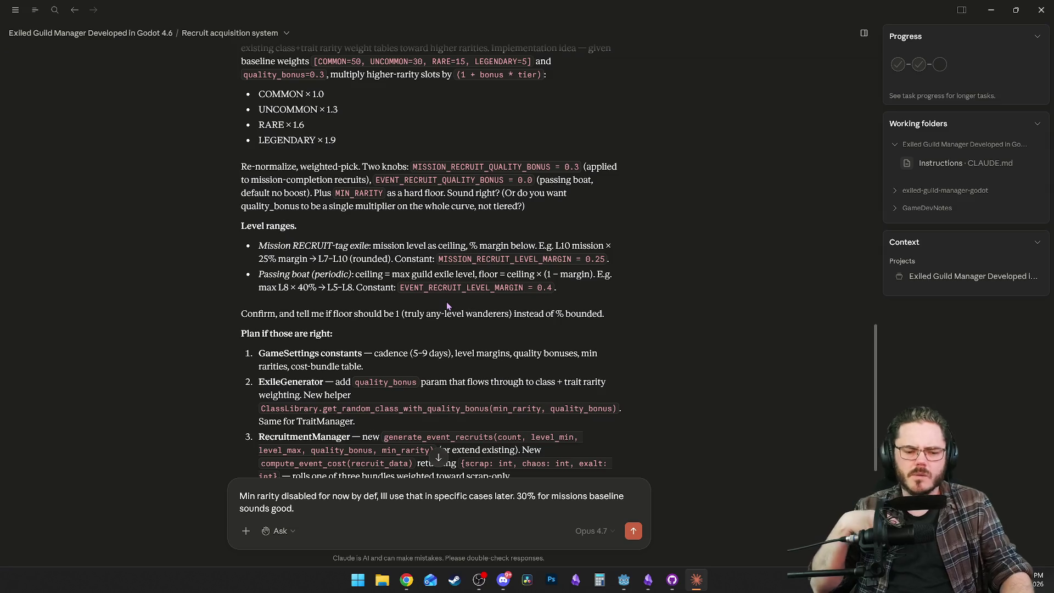
scroll(443, 289, "down", 3)
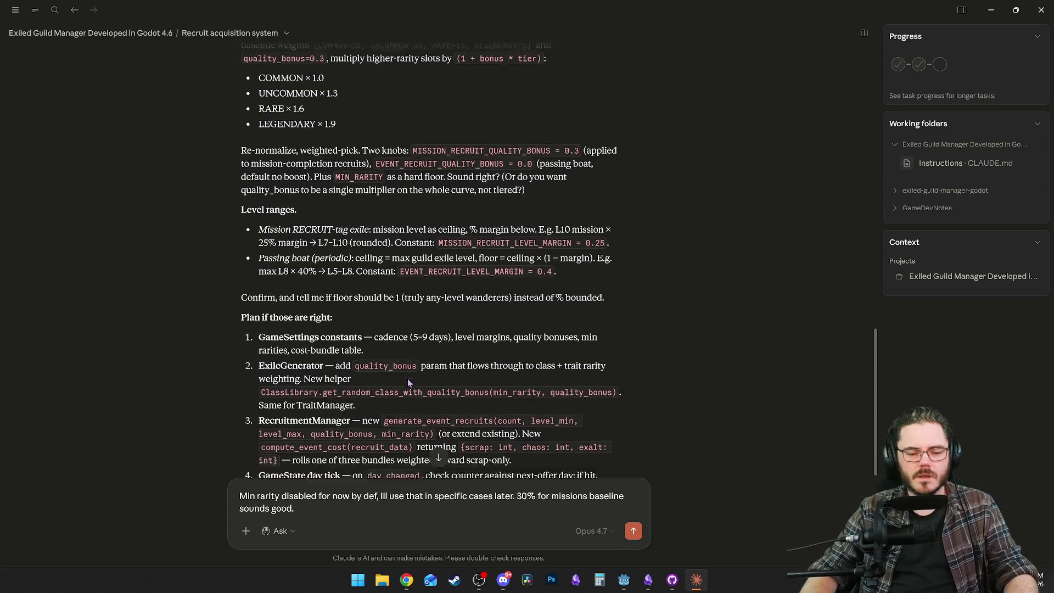
Reread Claude's plan and start the sentence 'This scaling for higher tiers is probably to'.
scroll(421, 347, "up", 3)
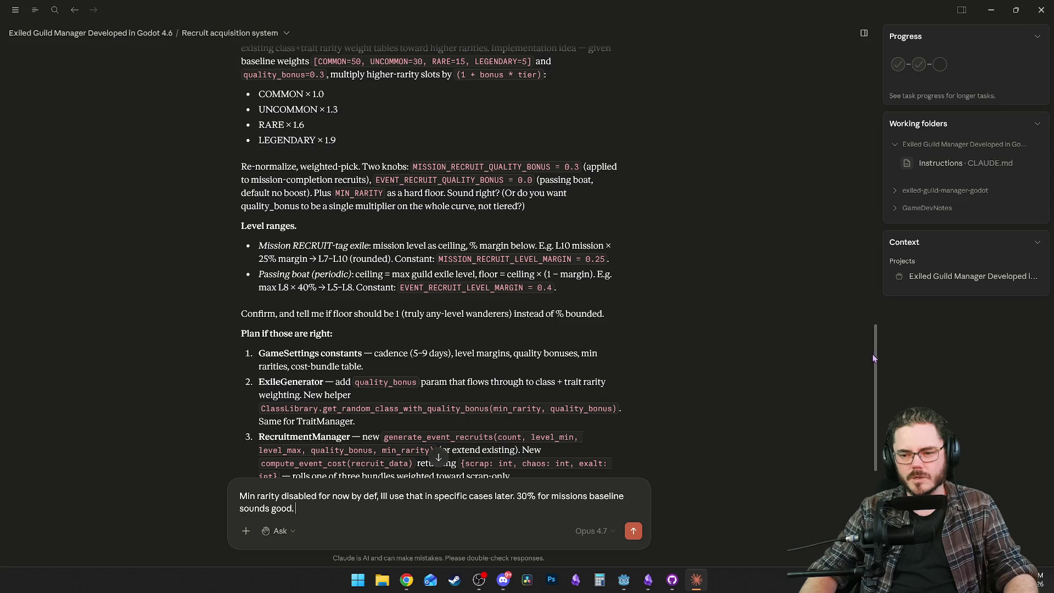
left_click_drag(875, 354, 876, 343)
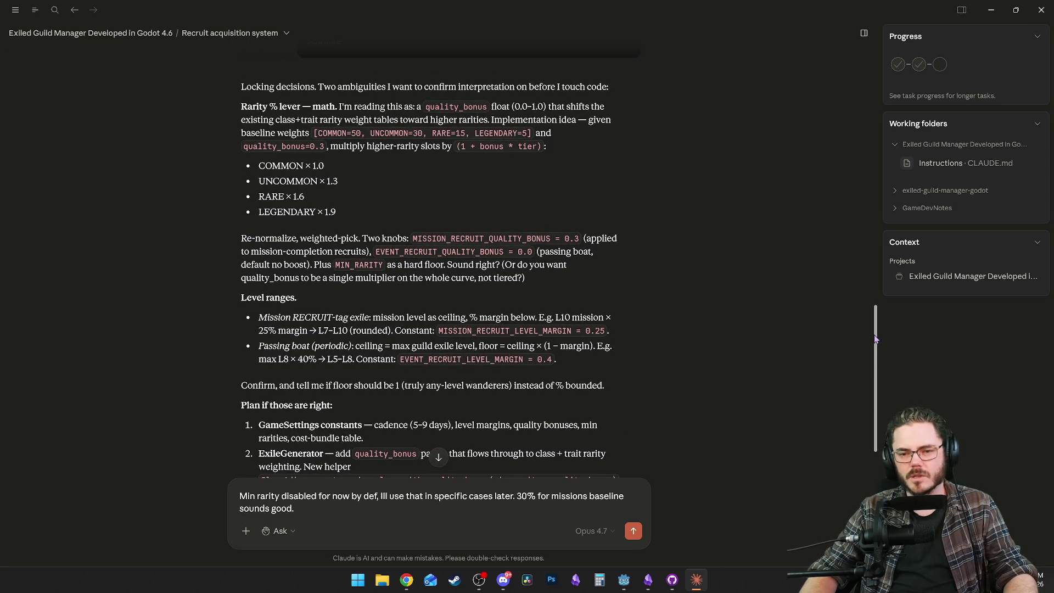
scroll(874, 343, "up", 1)
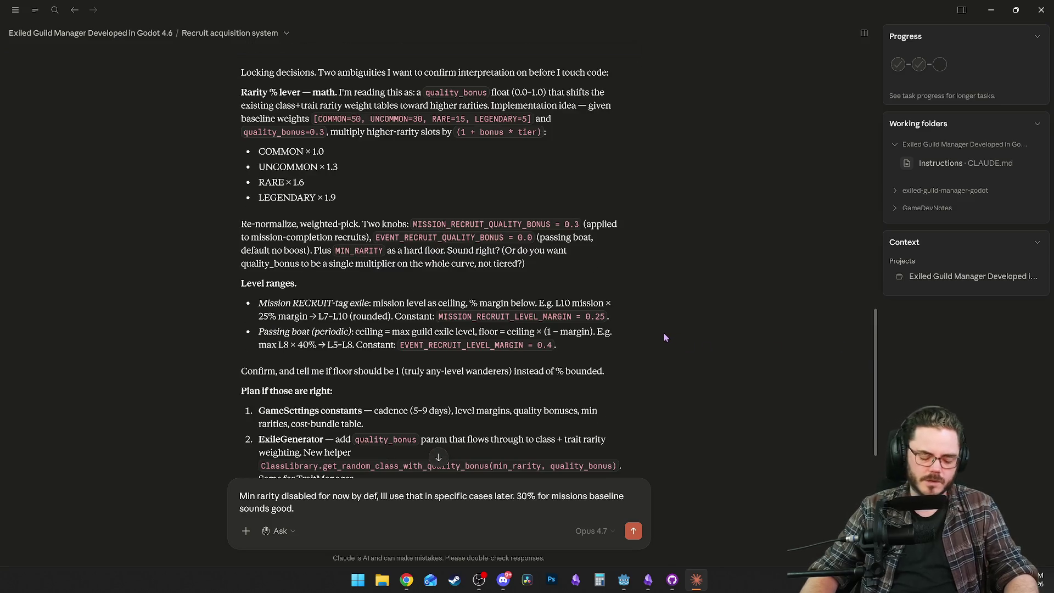
scroll(663, 332, "down", 2)
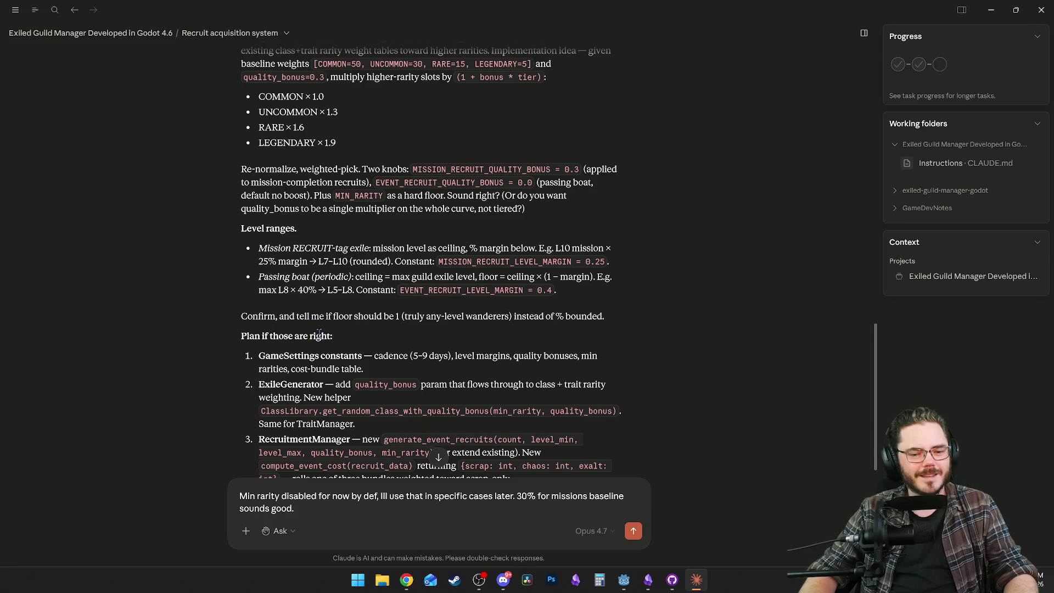
scroll(318, 317, "down", 4)
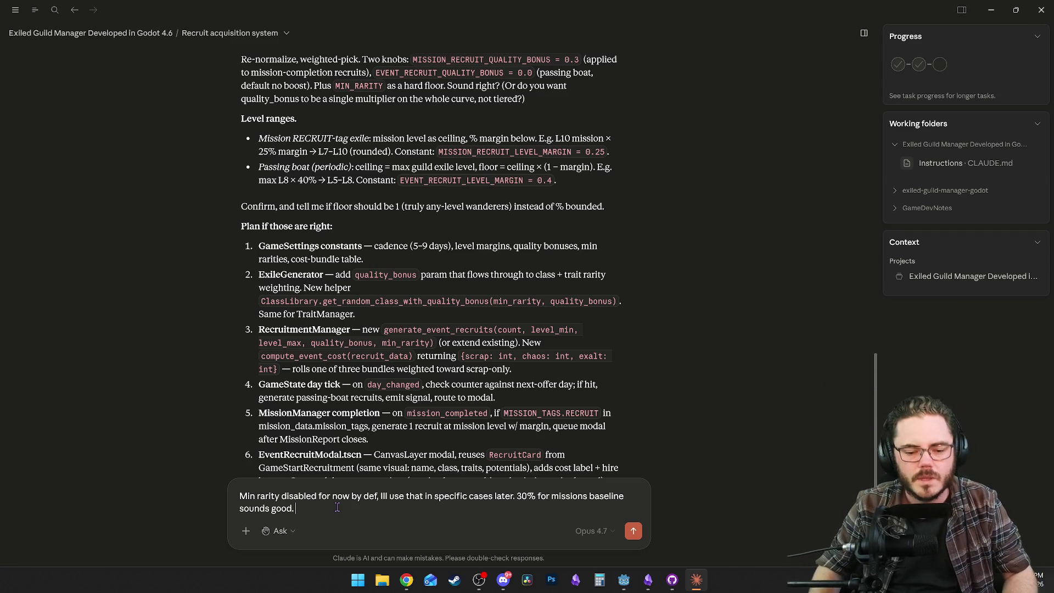
scroll(357, 333, "up", 4)
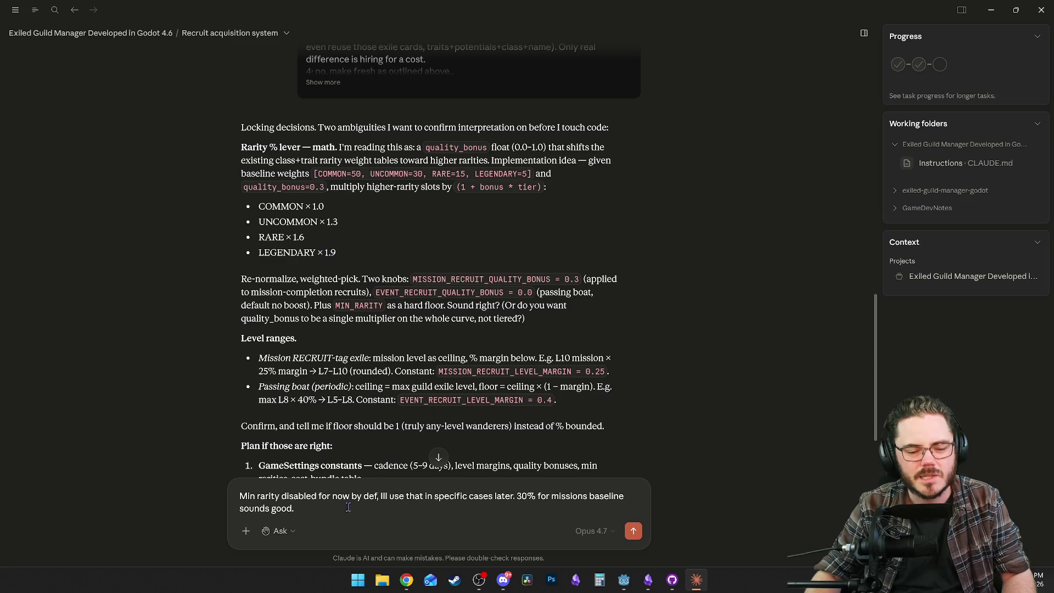
type("  This")
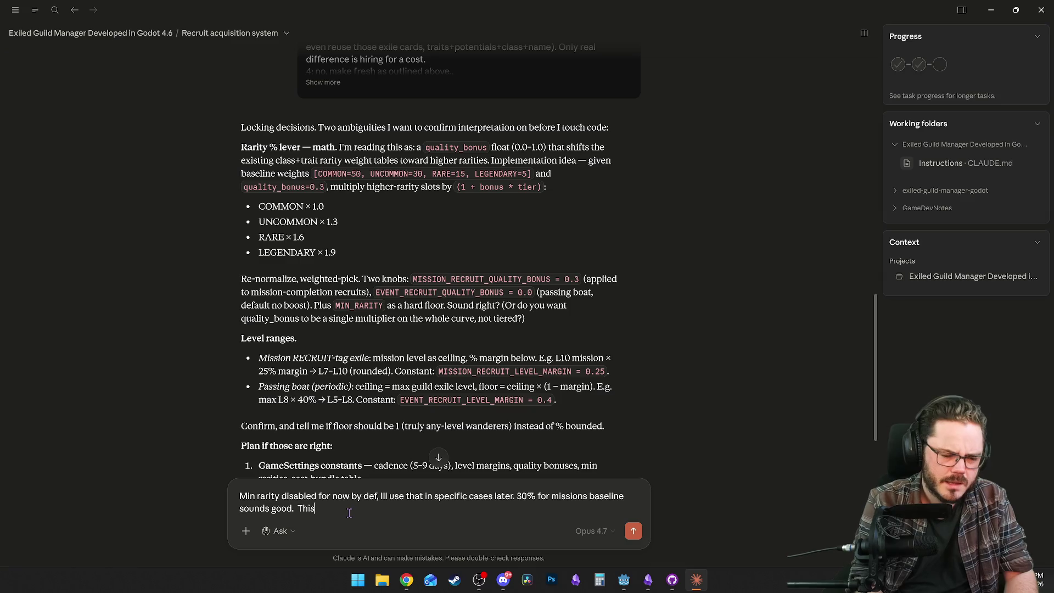
type(" scaling for")
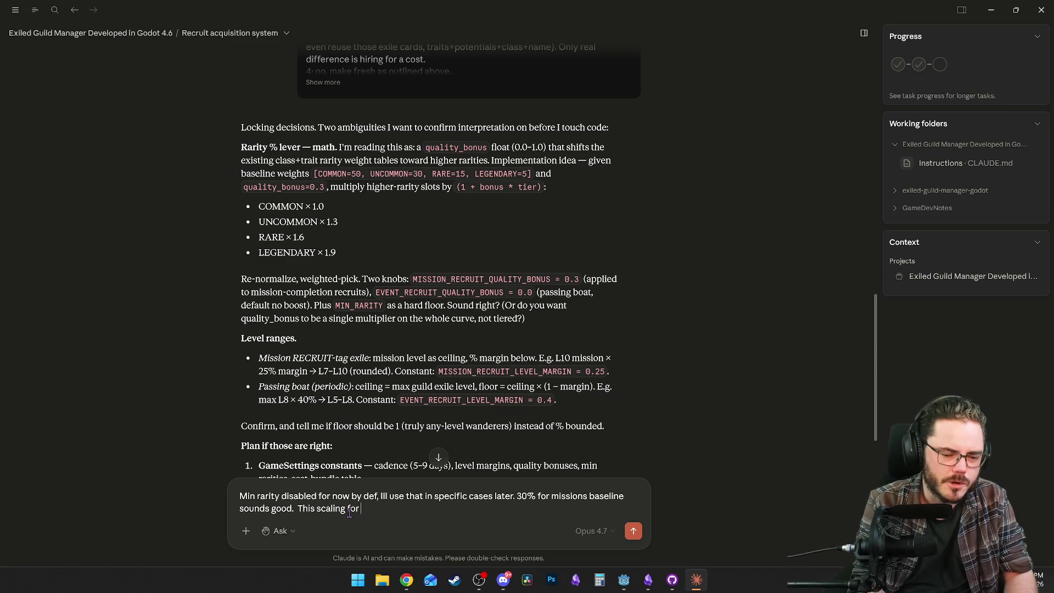
type(" higher tiers is probably to")
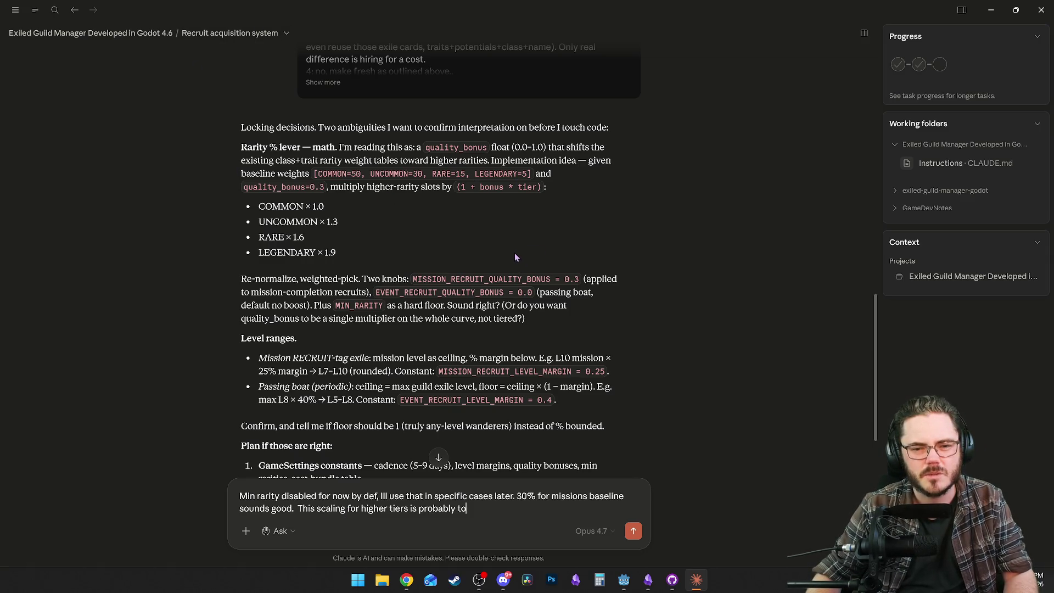
Highlight and review the rarity multipliers and baseline weights (COMMON 50) in Claude's plan.
left_click_drag(265, 206, 368, 251)
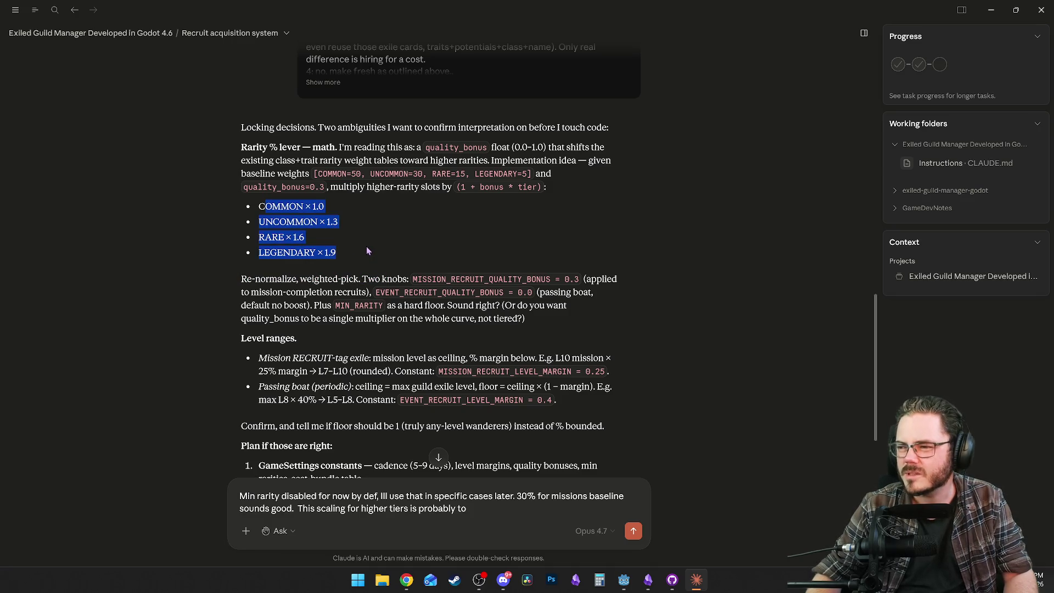
left_click(368, 249)
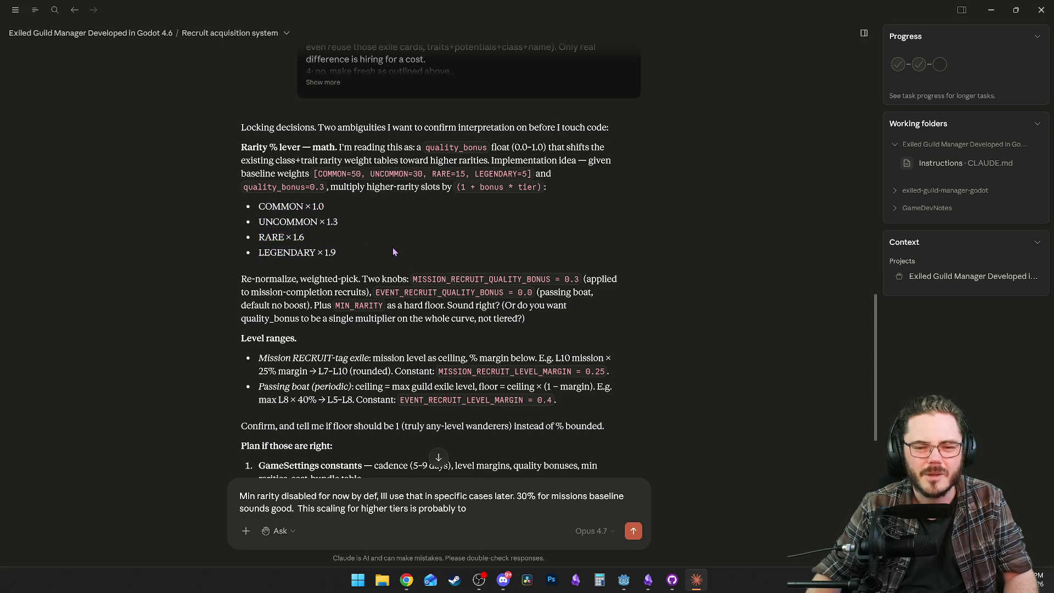
mouse_move(317, 174)
left_mouse_down()
mouse_move(499, 187)
mouse_move(526, 173)
left_mouse_up()
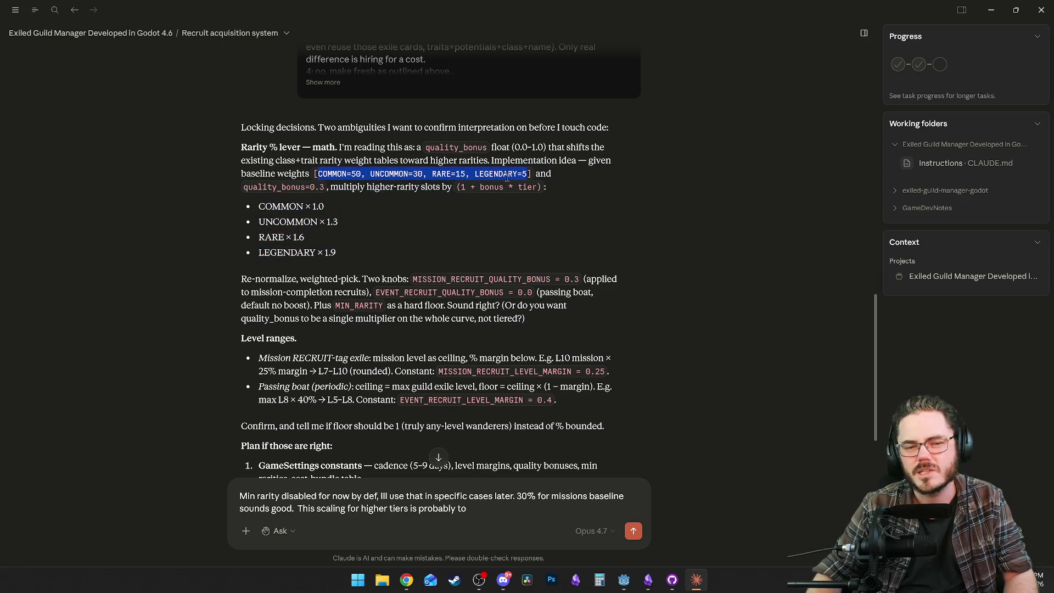
left_click(367, 184)
left_click_drag(360, 174, 574, 207)
left_click(575, 206)
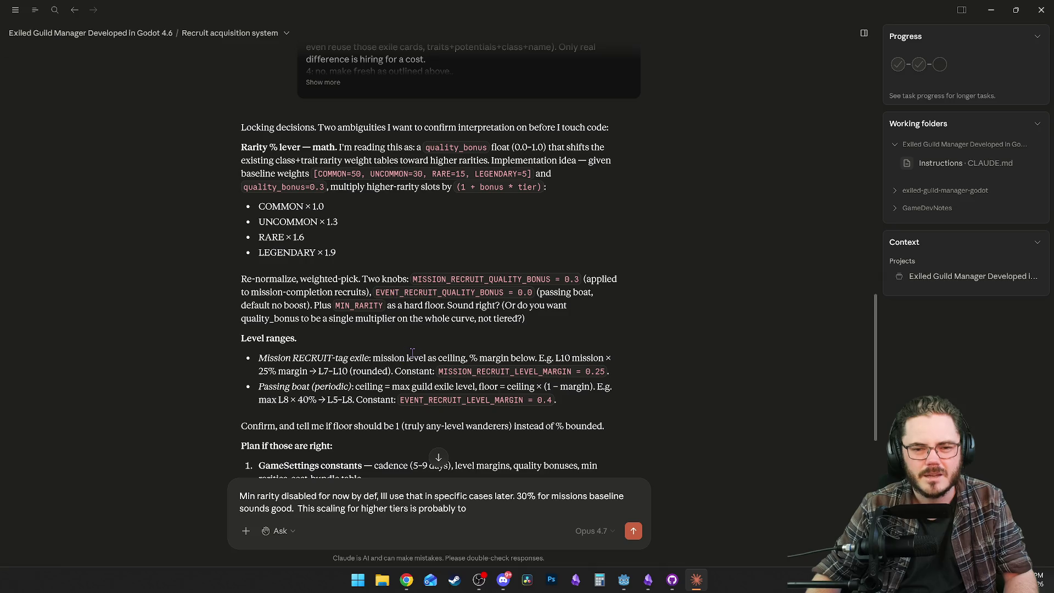
mouse_move(474, 515)
left_mouse_down()
mouse_move(310, 511)
mouse_move(464, 510)
left_mouse_up()
Continue the draft: too much; use the % bonus to take weight from common, shifting it evenly.
type("o ")
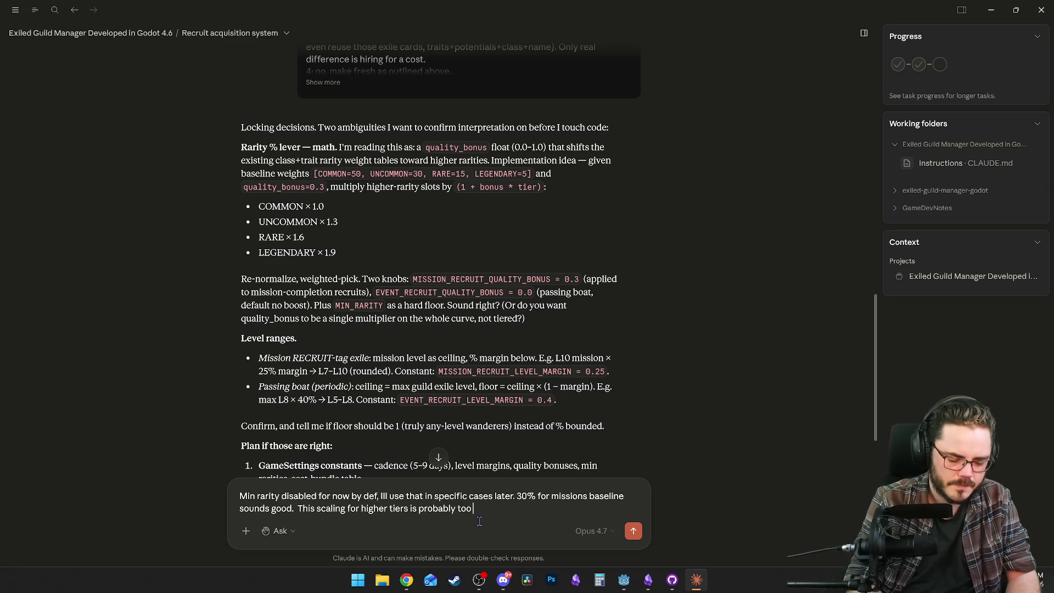
type("much, just take the")
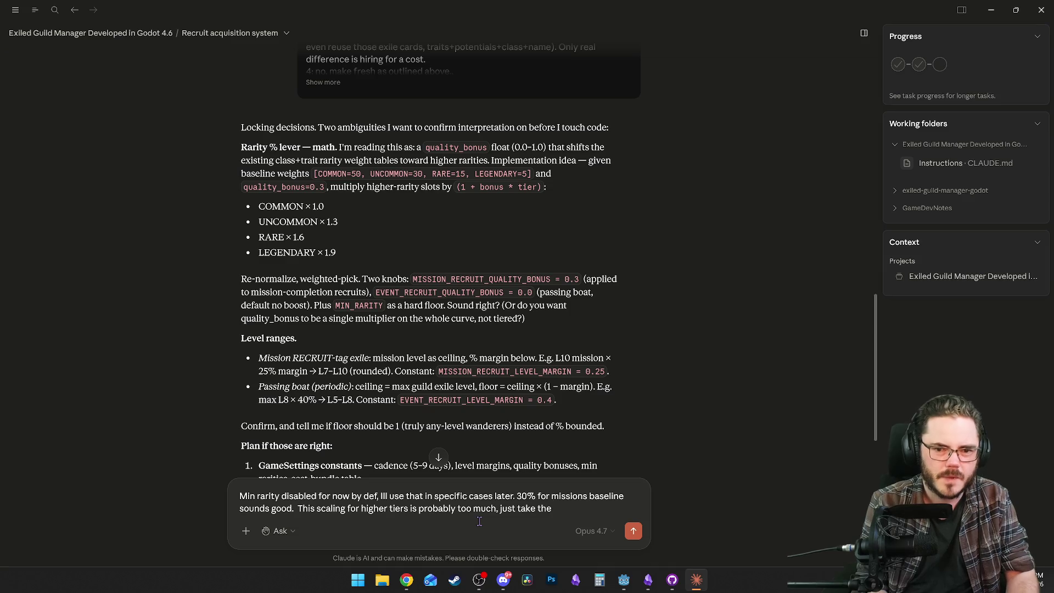
key("BackSpace")
key("BackSpace")
key("BackSpace")
key("BackSpace")
key("BackSpace")
type("use the % bonus")
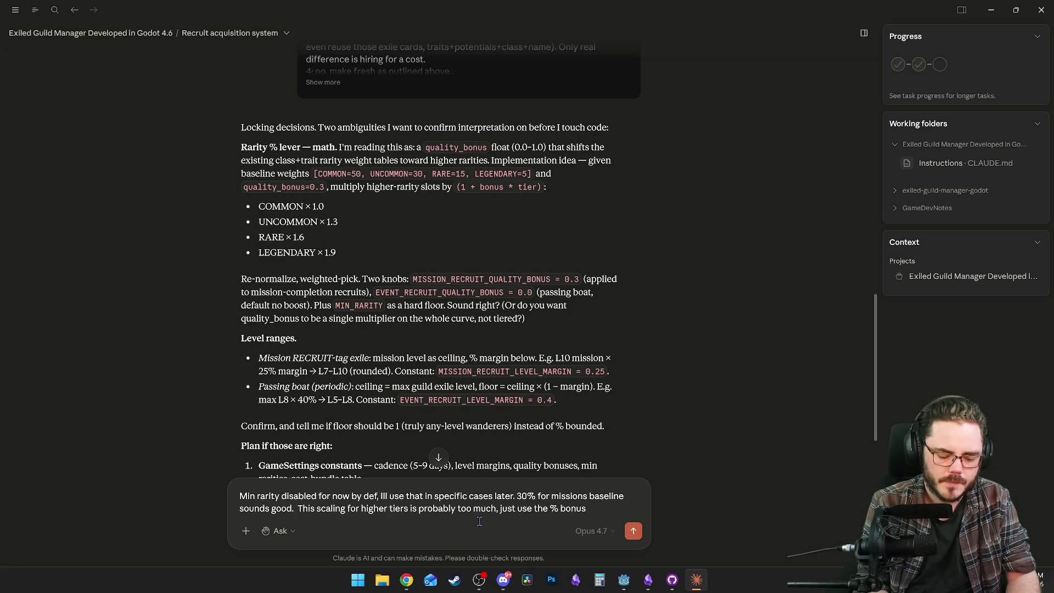
type(" to take r")
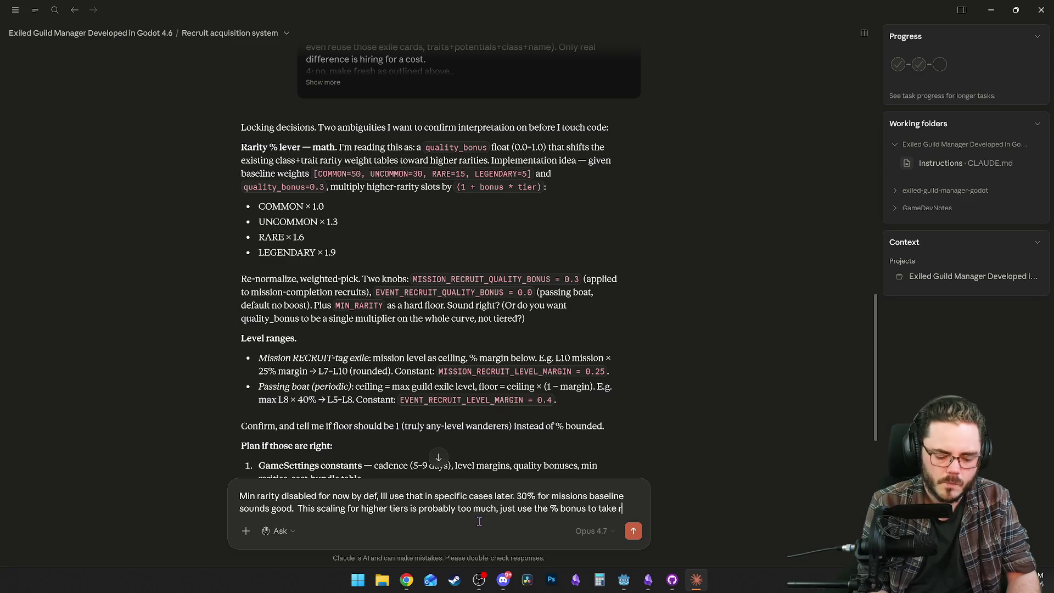
key("BackSpace")
type("we")
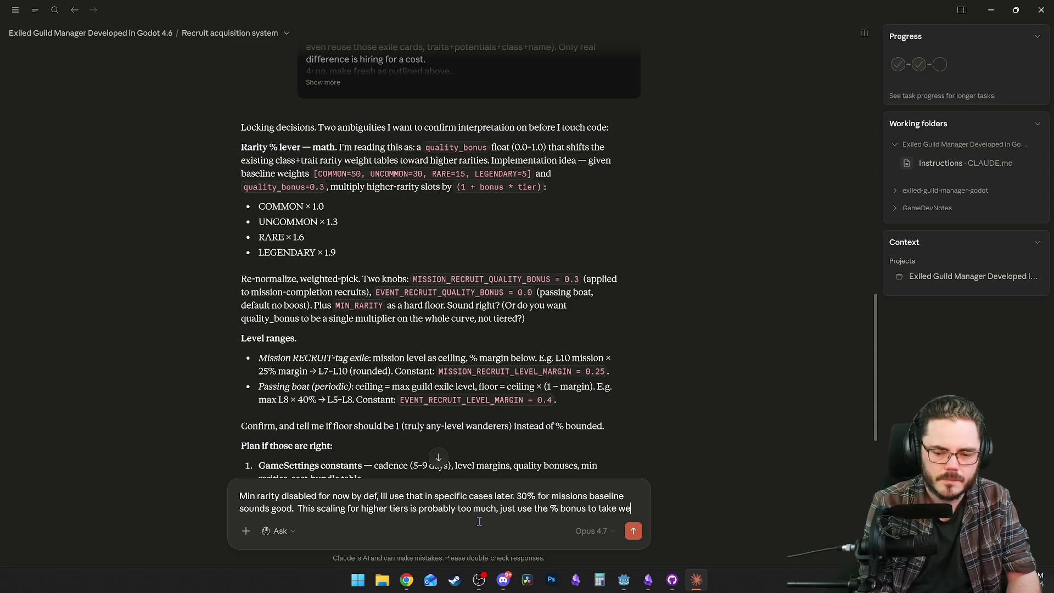
type("ghtgfrom")
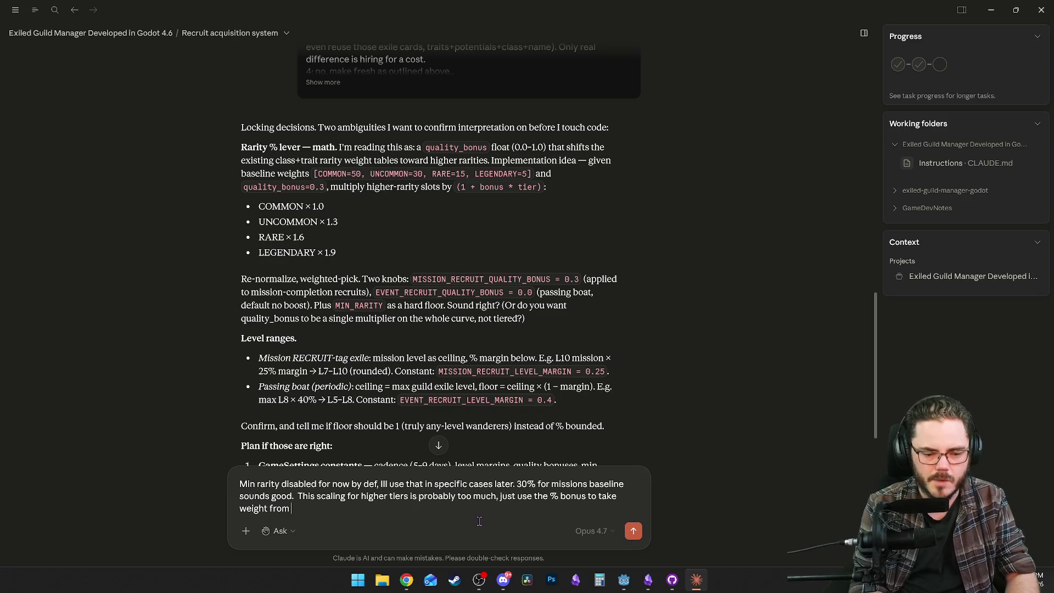
type("common")
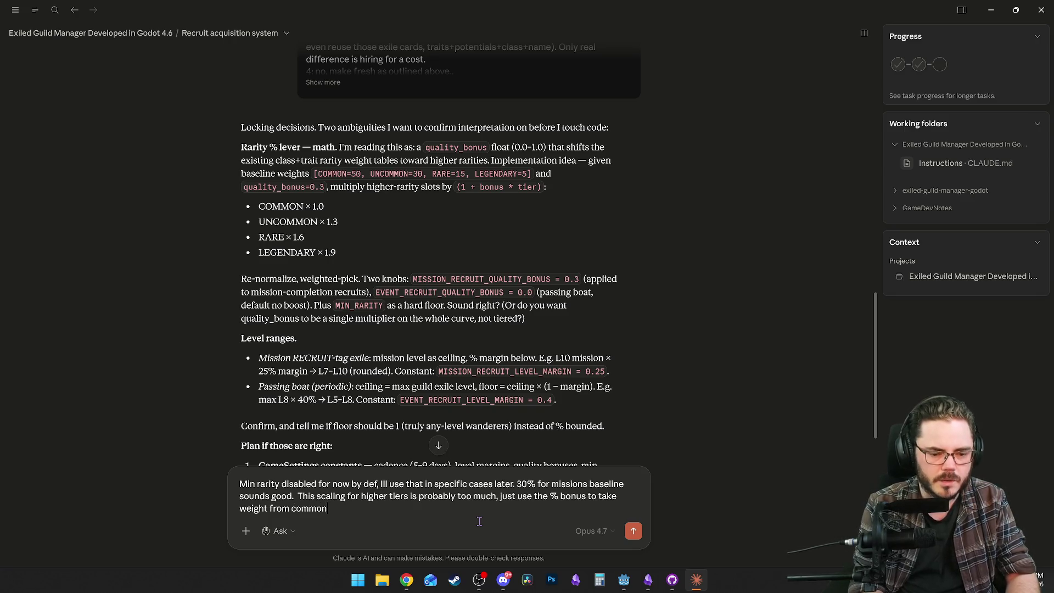
type(" and shi")
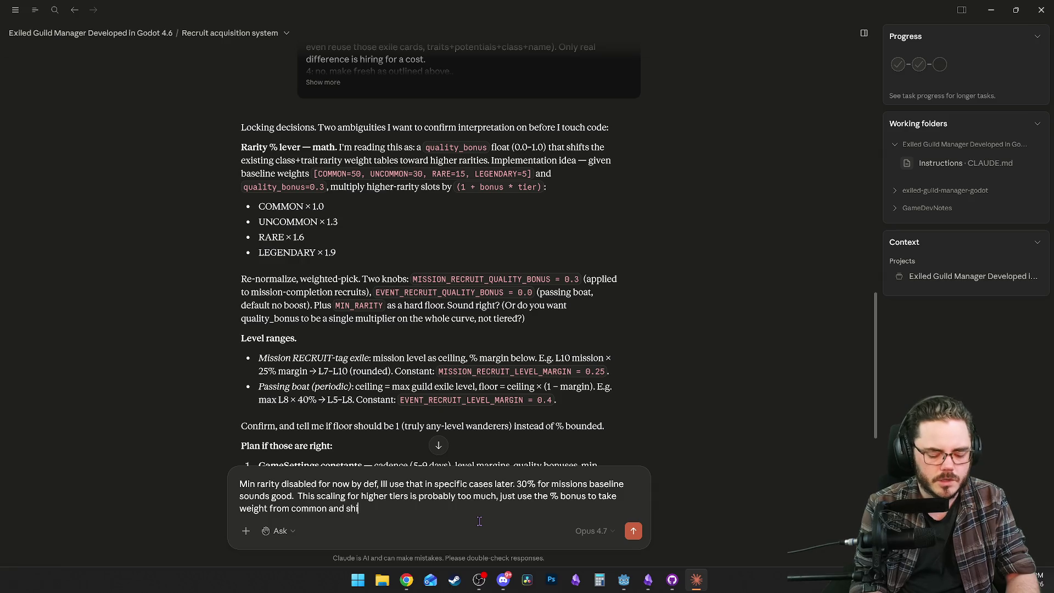
type("ft it to the ")
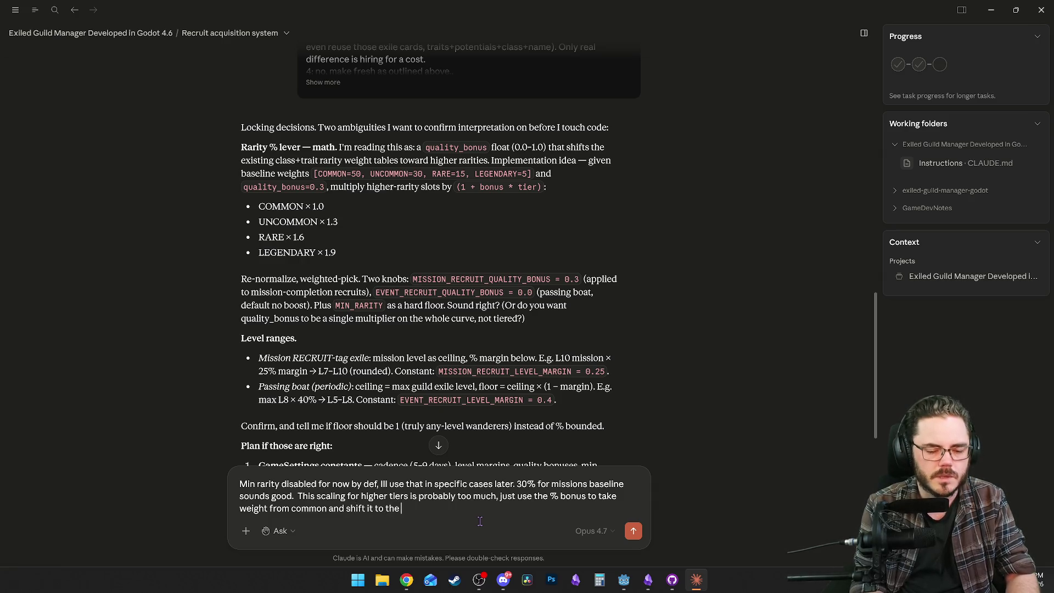
type("others evenly.")
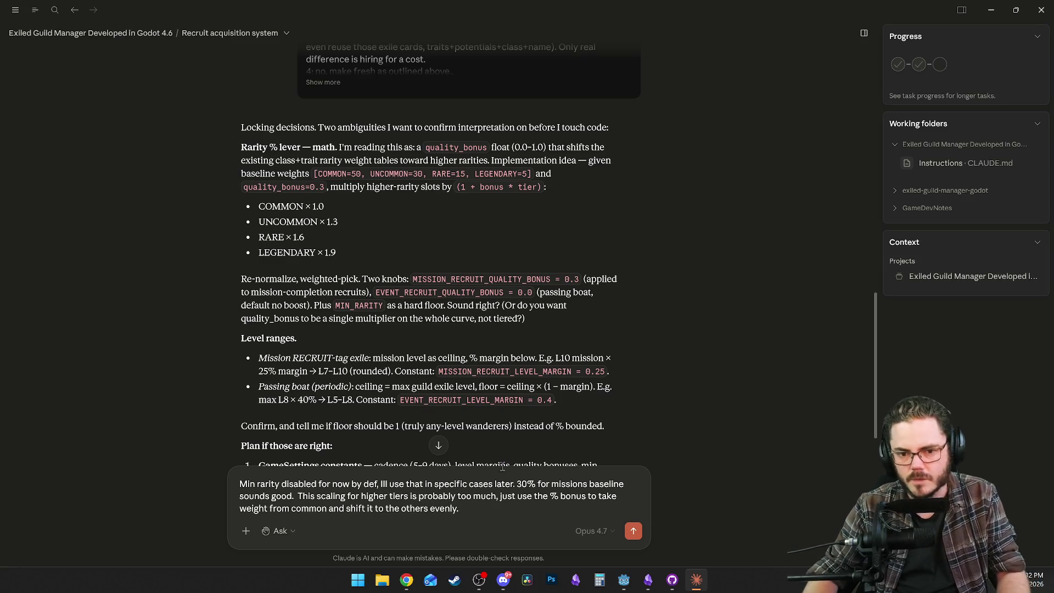
Read down to the end of the implementation plan and add a new line to the draft.
scroll(467, 330, "down", 4)
scroll(417, 243, "down", 1)
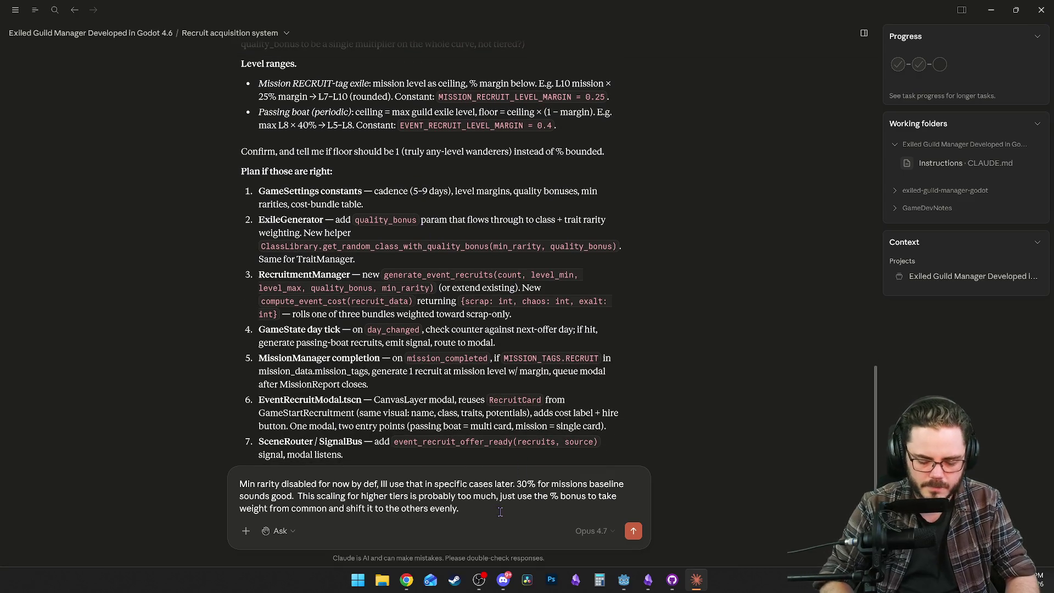
key("shift+Return")
scroll(400, 164, "down", 2)
scroll(399, 165, "up", 3)
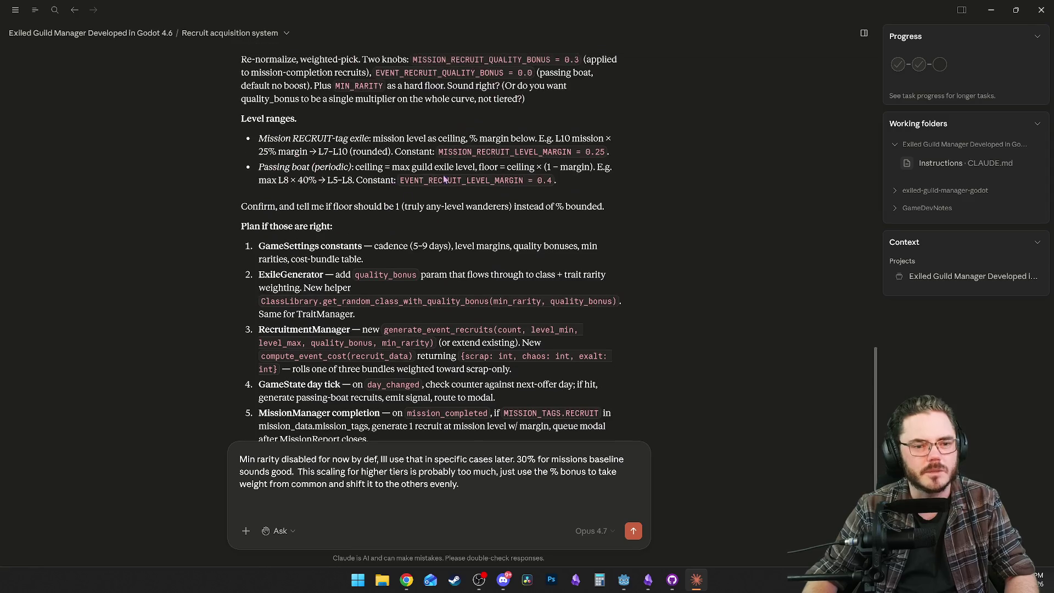
scroll(304, 148, "down", 2)
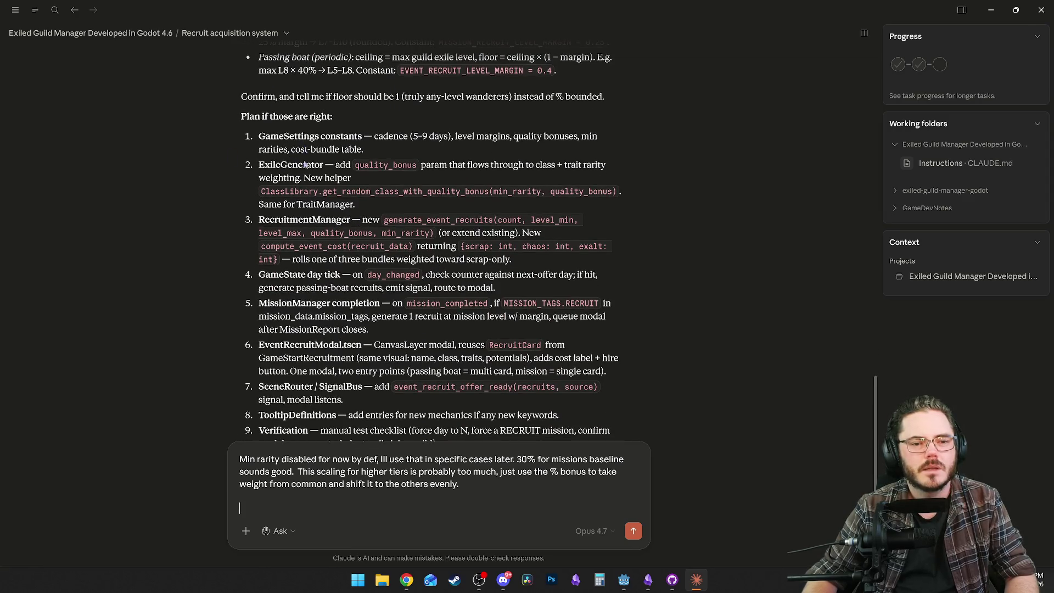
scroll(357, 190, "down", 1)
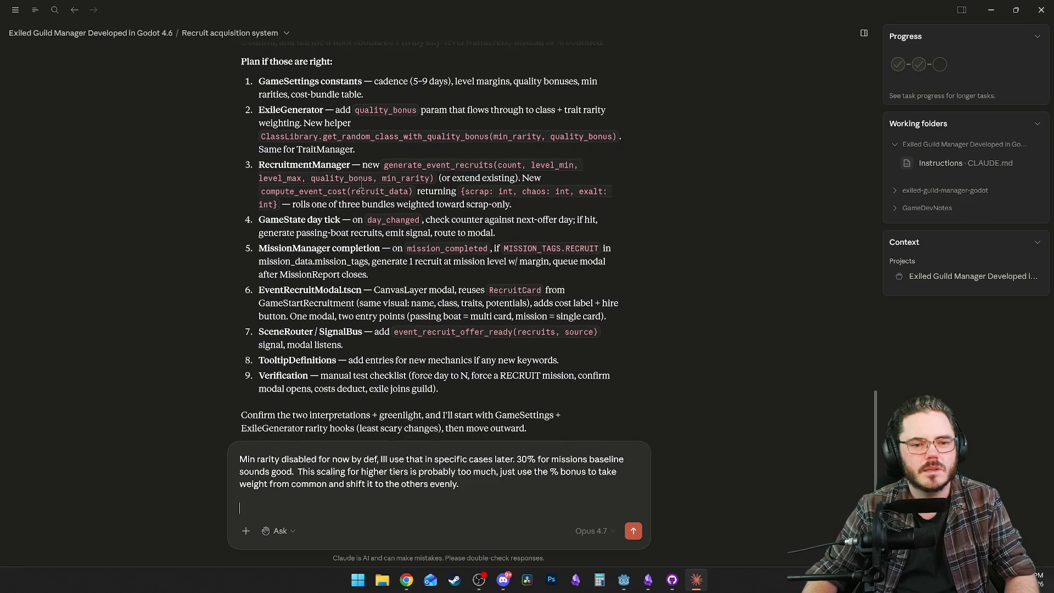
scroll(339, 176, "down", 1)
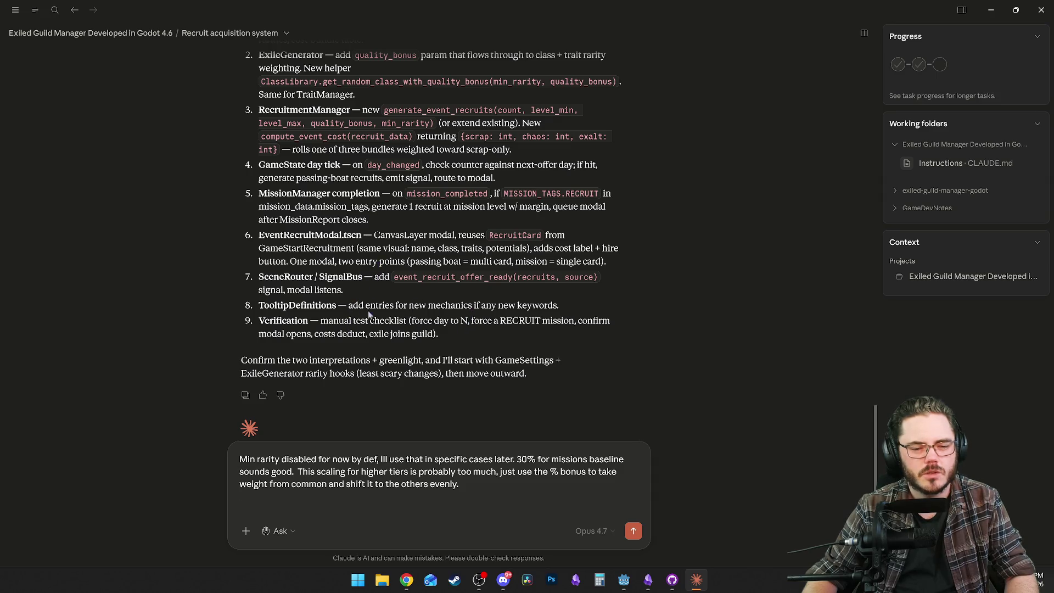
scroll(329, 296, "down", 1)
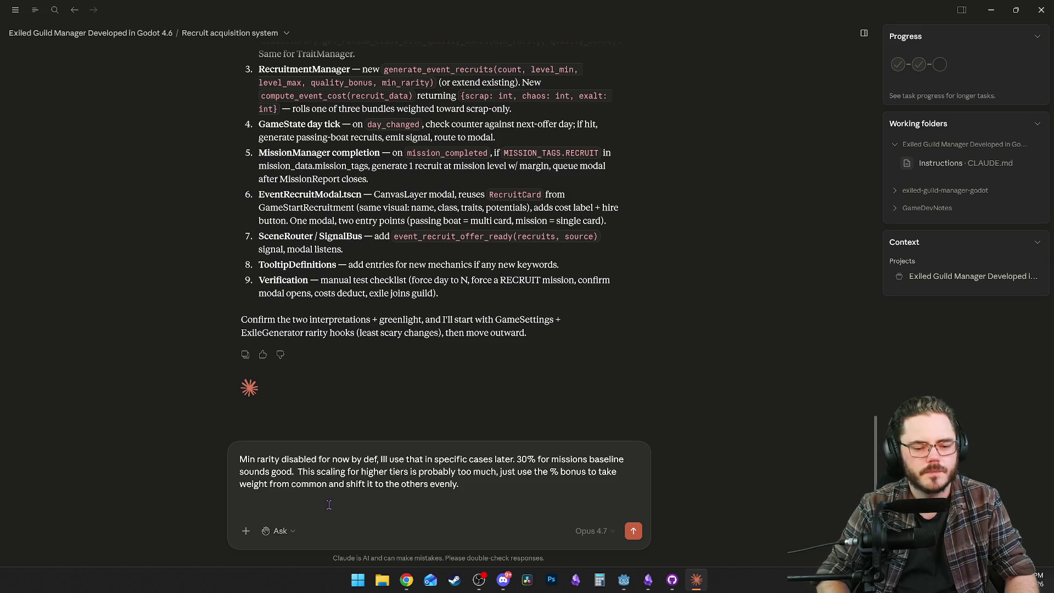
Send Claude the go-ahead reply 'Go ahead.' and bring the running game window forward.
type("Go ahead.")
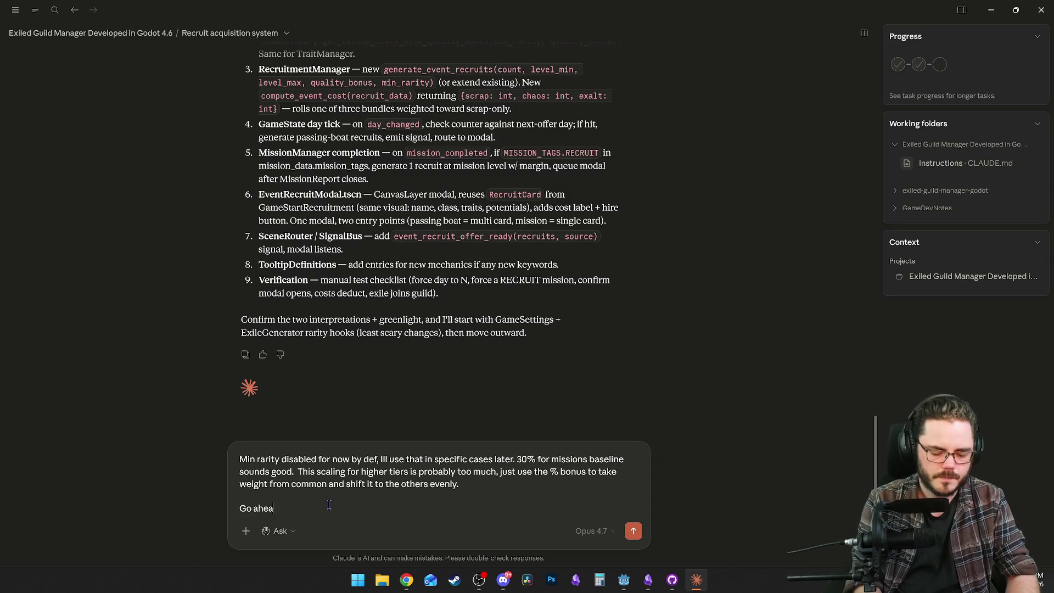
key("Return")
key("alt+Tab")
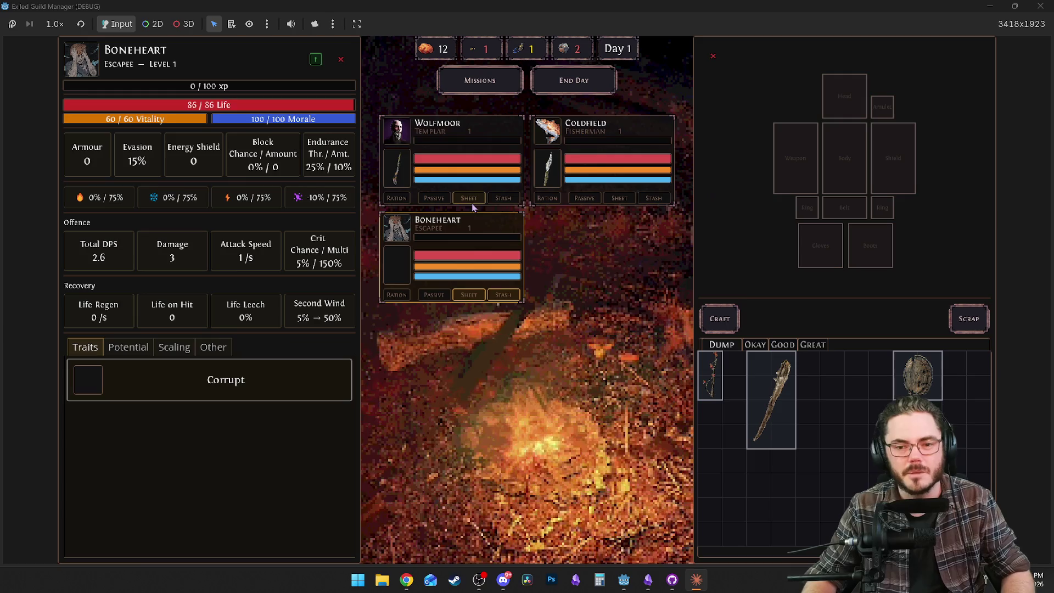
Peek at Boneheart's passive tree, then move Coldfield's weapon and shield into the Dump stash.
mouse_move(155, 385)
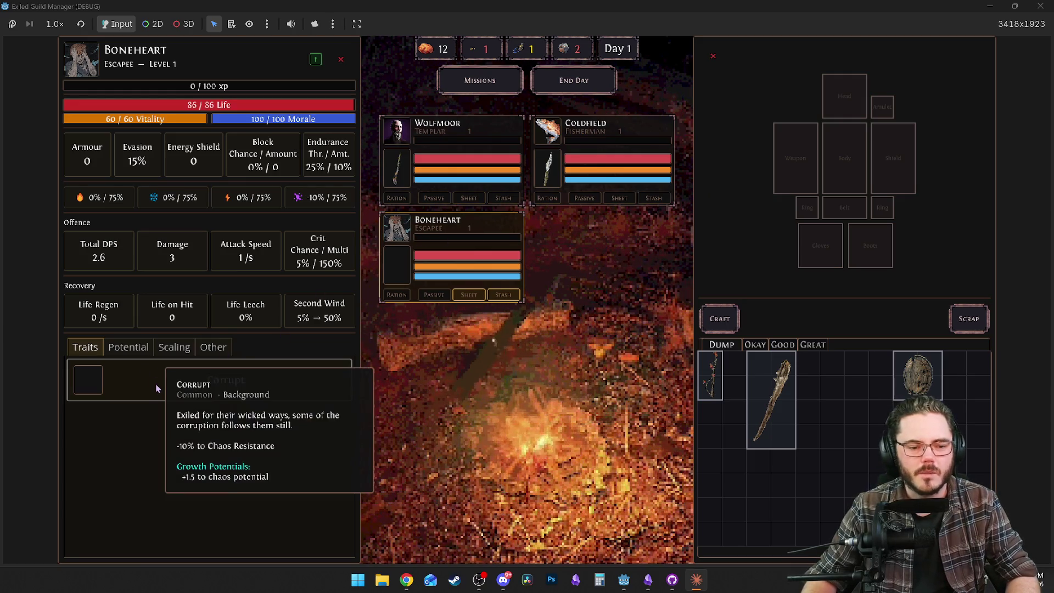
left_click(434, 295)
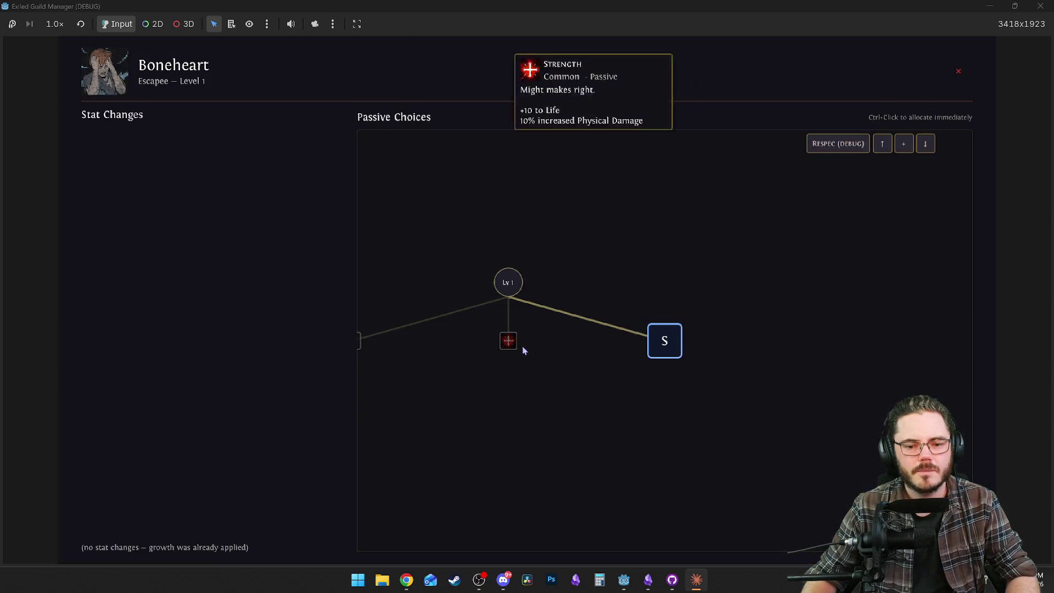
key("Escape")
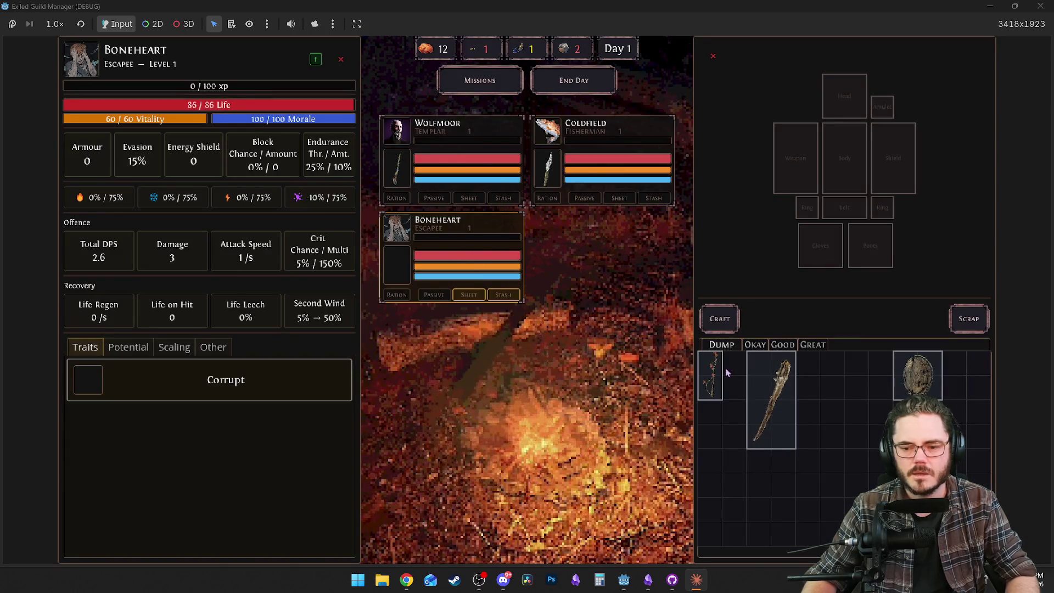
left_click(620, 199)
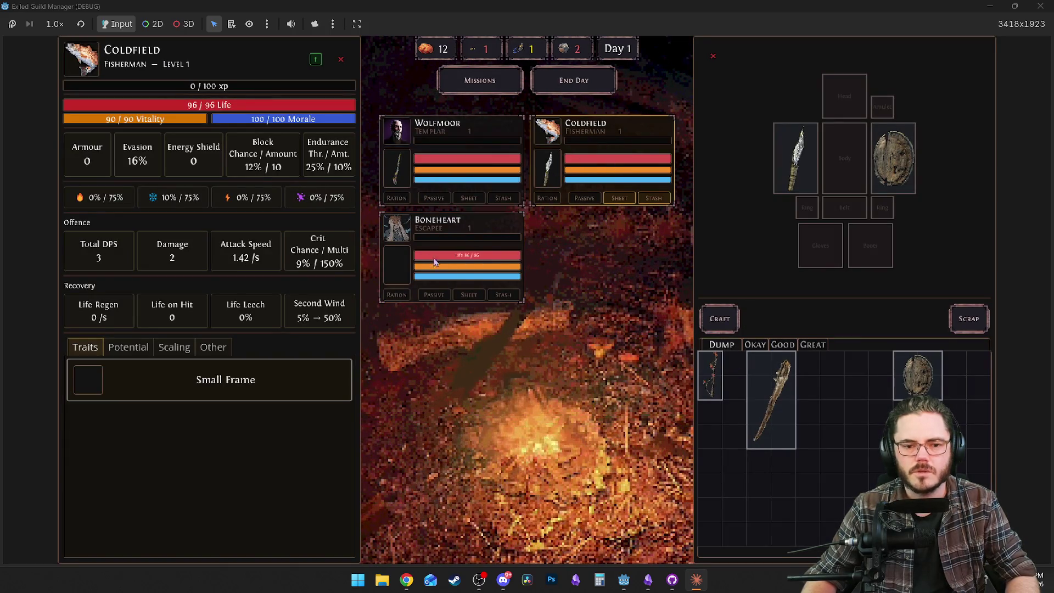
right_click(795, 159)
right_click(893, 158)
Equip Boneheart with the Dump dagger and shield, and Coldfield with the Ash Twigwand and a shield.
left_click(469, 295)
right_click(736, 376)
right_click(868, 376)
left_click(619, 198)
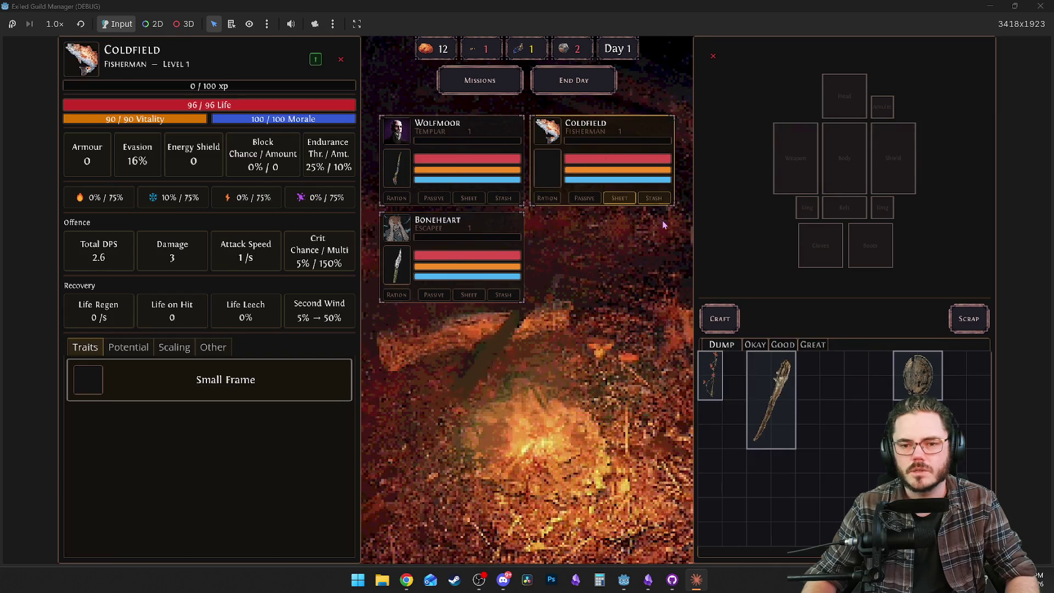
right_click(712, 376)
right_click(918, 376)
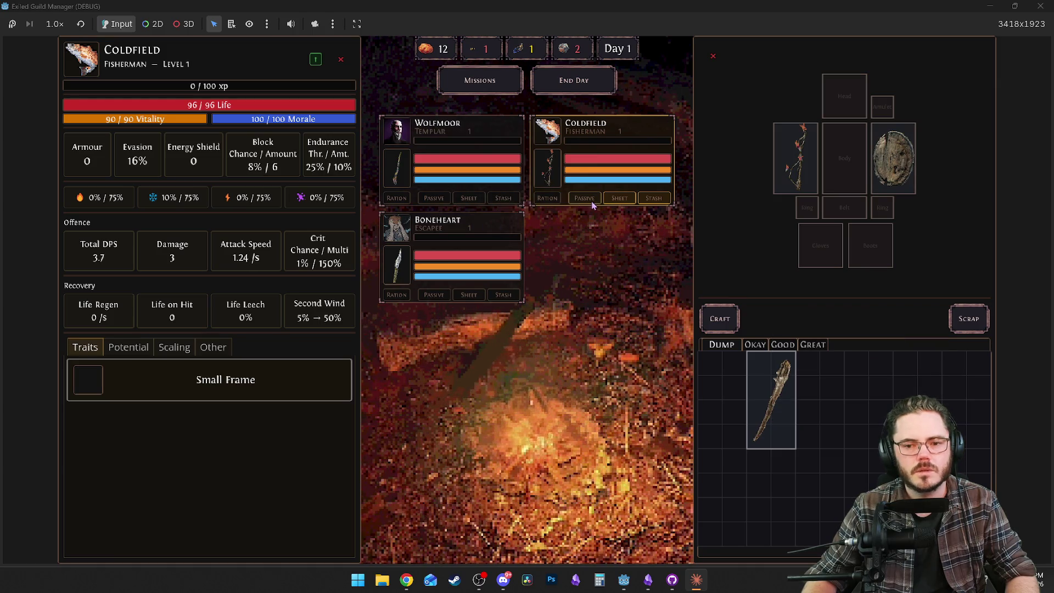
Swap weapons between Boneheart and Coldfield, view Wolfmoor's sheet, and close the character sheet.
left_click(585, 199)
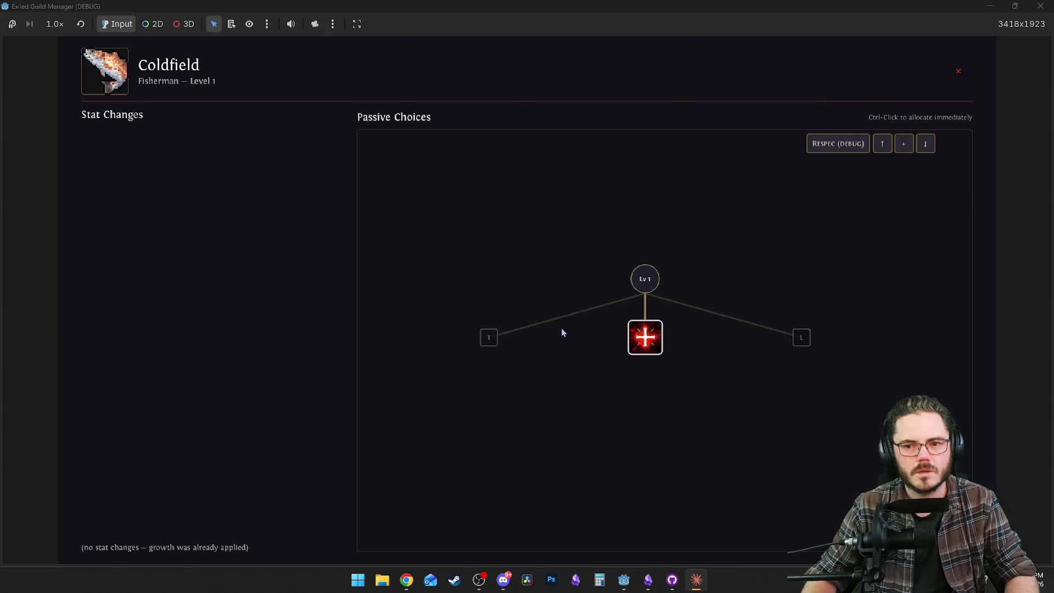
key("Escape")
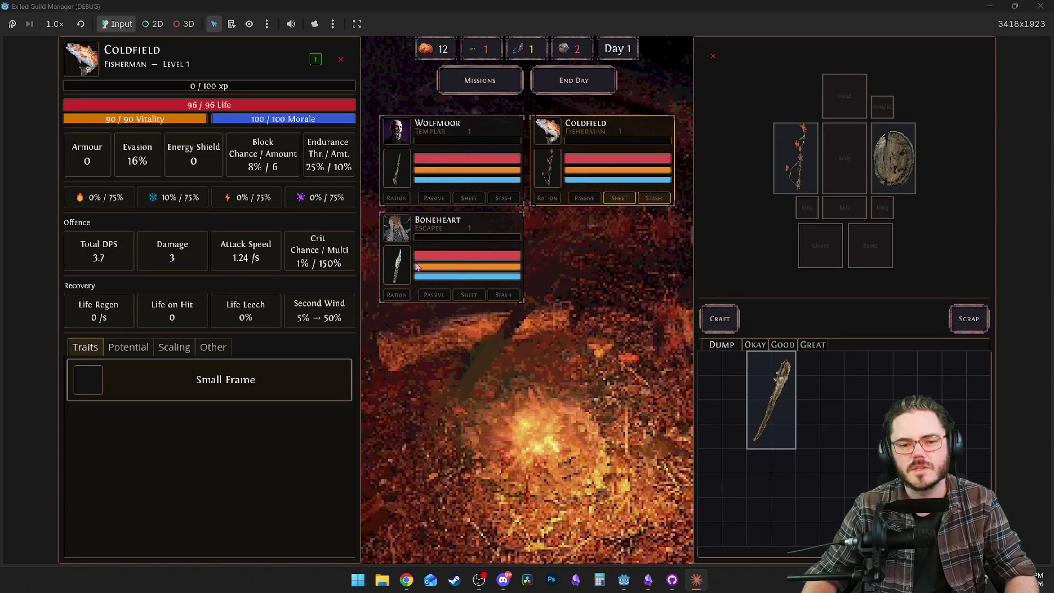
left_click(494, 258)
right_click(795, 164)
left_click(585, 147)
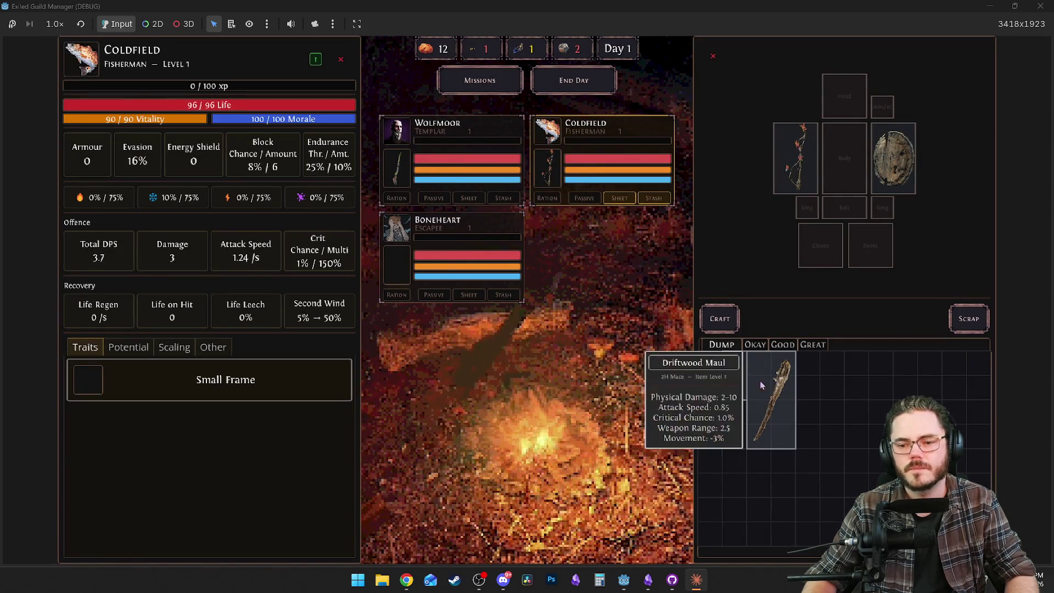
right_click(716, 363)
left_click(464, 269)
right_click(712, 376)
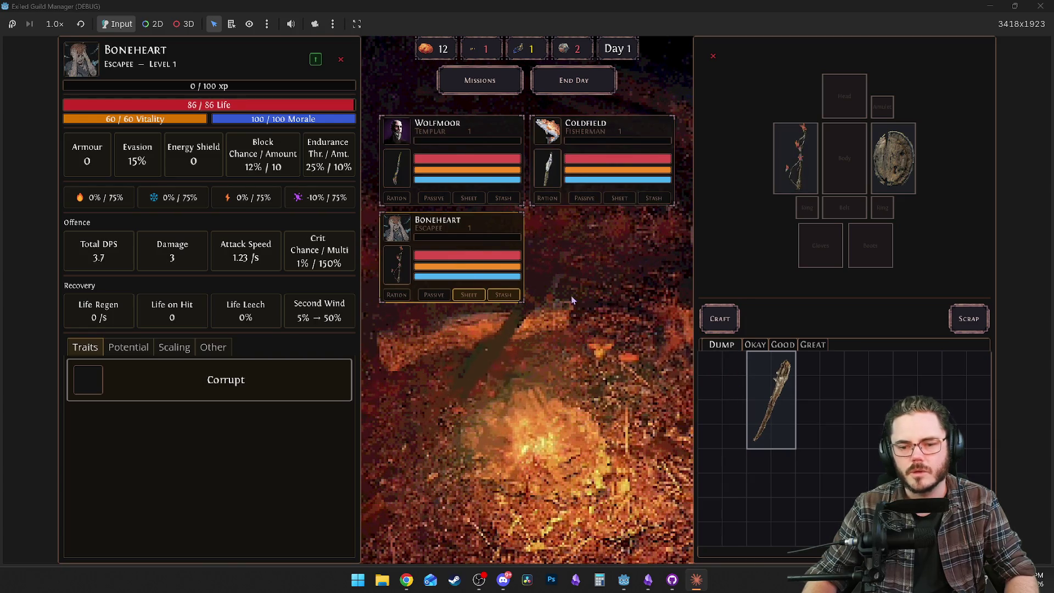
left_click(405, 166)
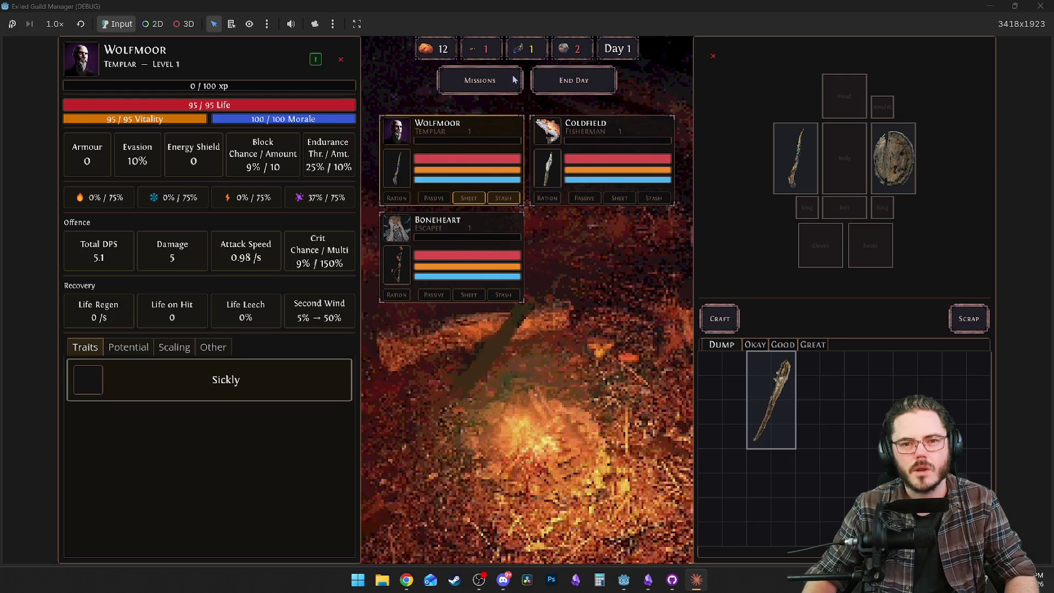
left_click(341, 59)
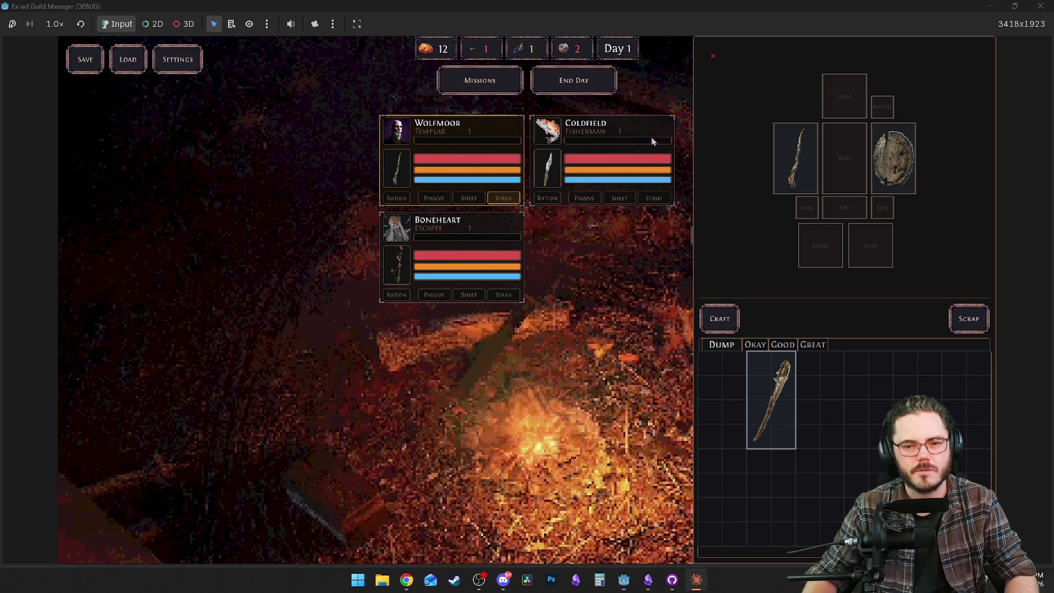
Put all three exiles in the Local Scouting party and embark, reaching the Small Zombie Pack encounter.
left_click(713, 56)
left_click(486, 86)
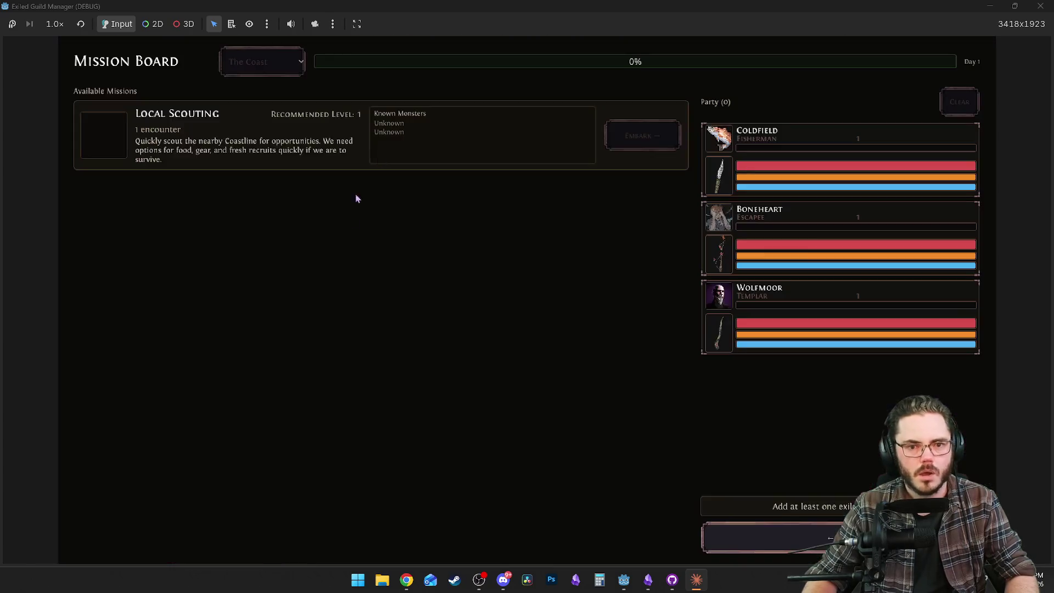
left_click(758, 156)
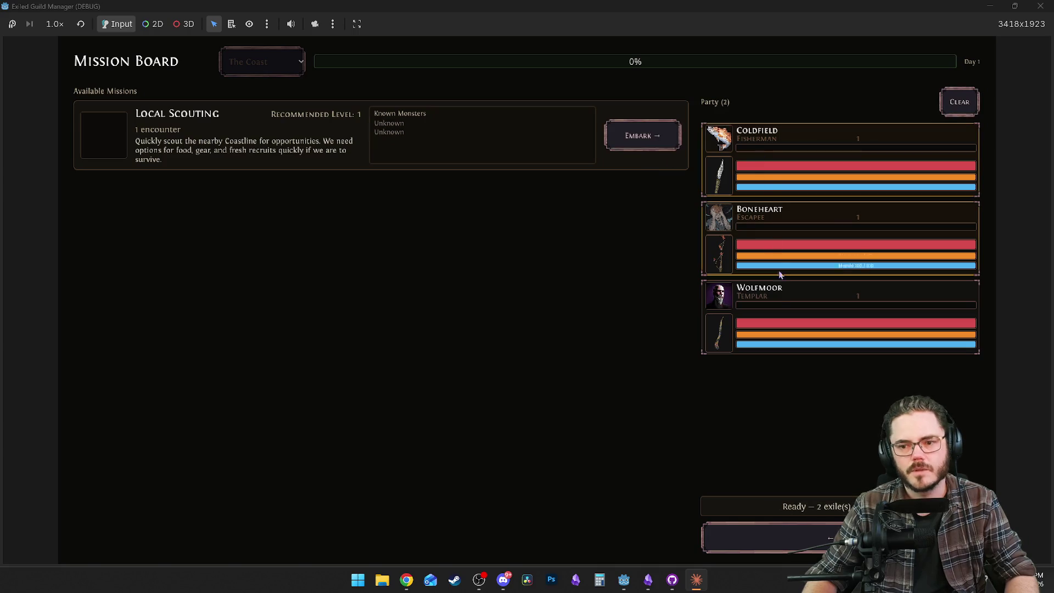
left_click(656, 143)
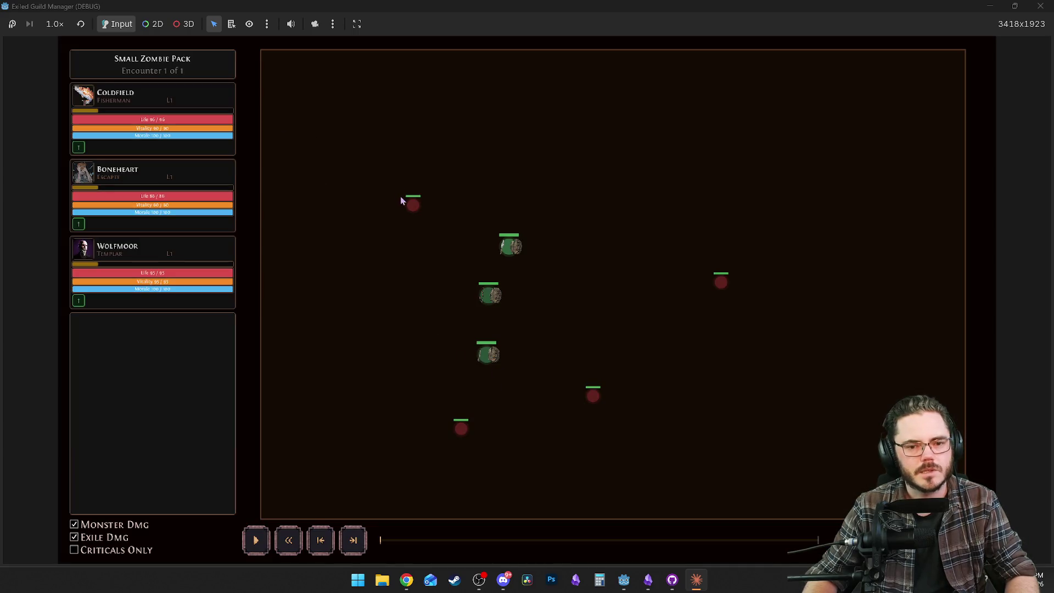
mouse_move(416, 206)
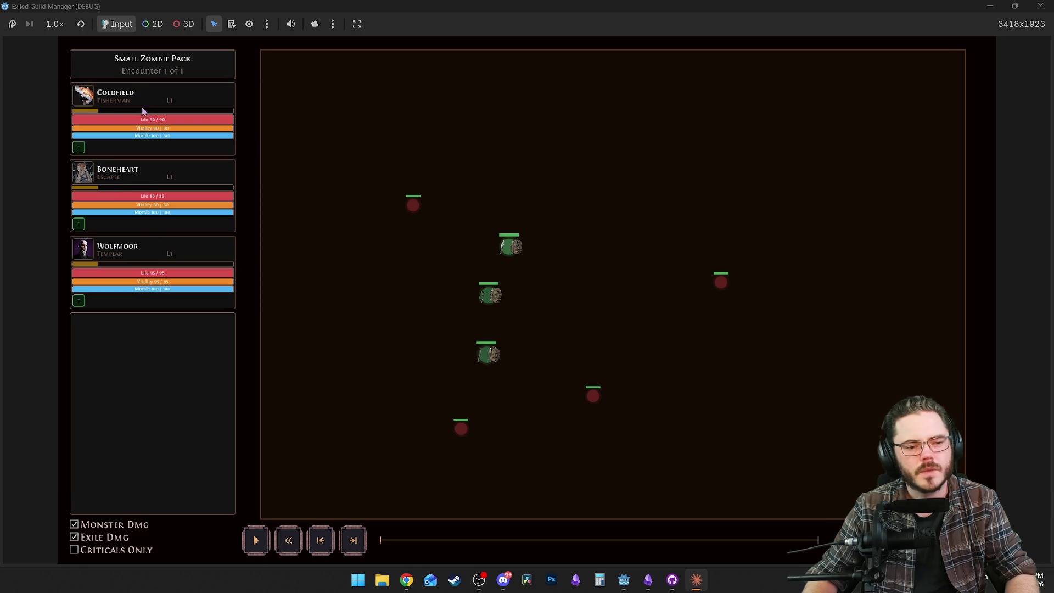
key("alt+Tab")
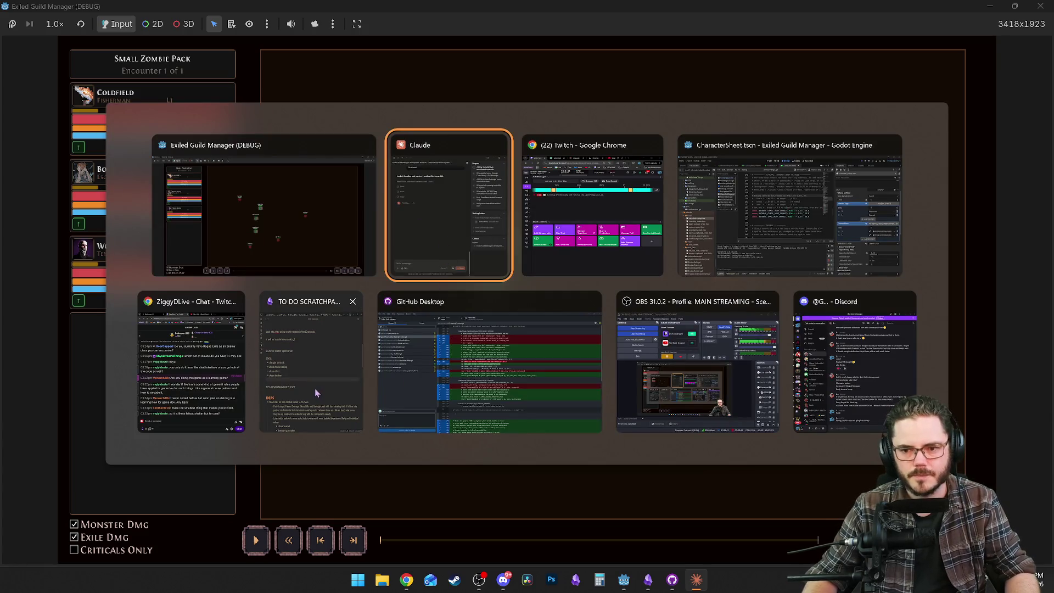
Under the learned-traits item, add 'XP gained in battle on the UI is instantly calculating, needs to sync to playback.'.
left_click(314, 388)
scroll(555, 276, "up", 8)
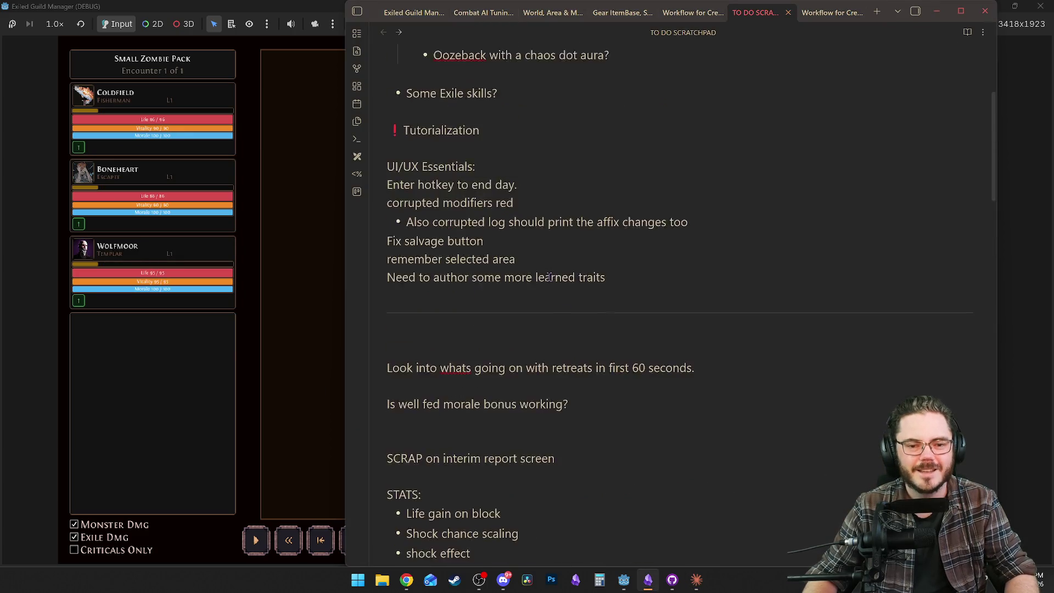
scroll(604, 330, "down", 3)
left_click(624, 347)
key("Up")
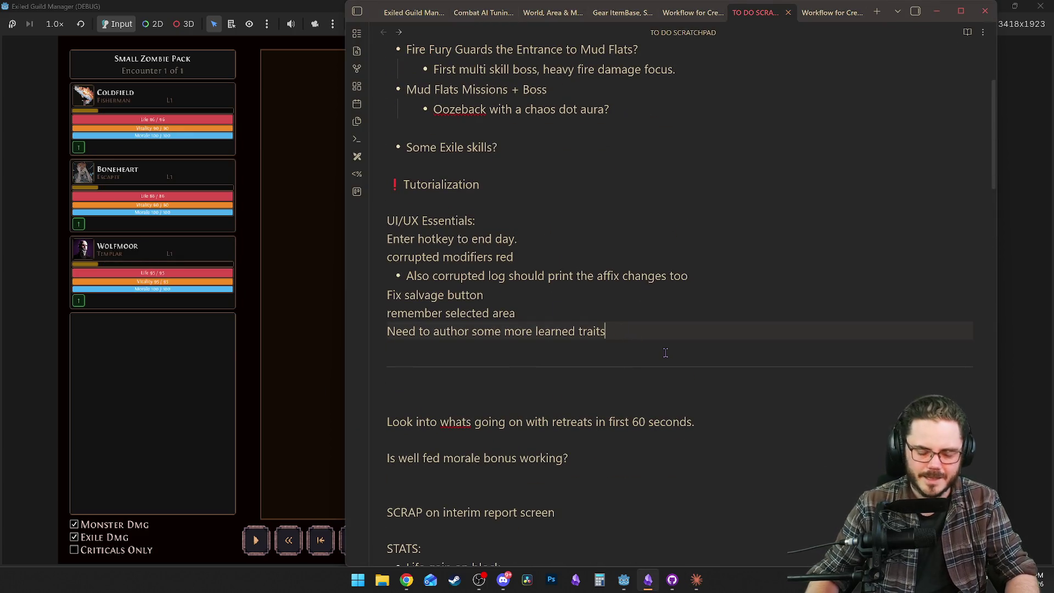
key("Return")
type("XP ")
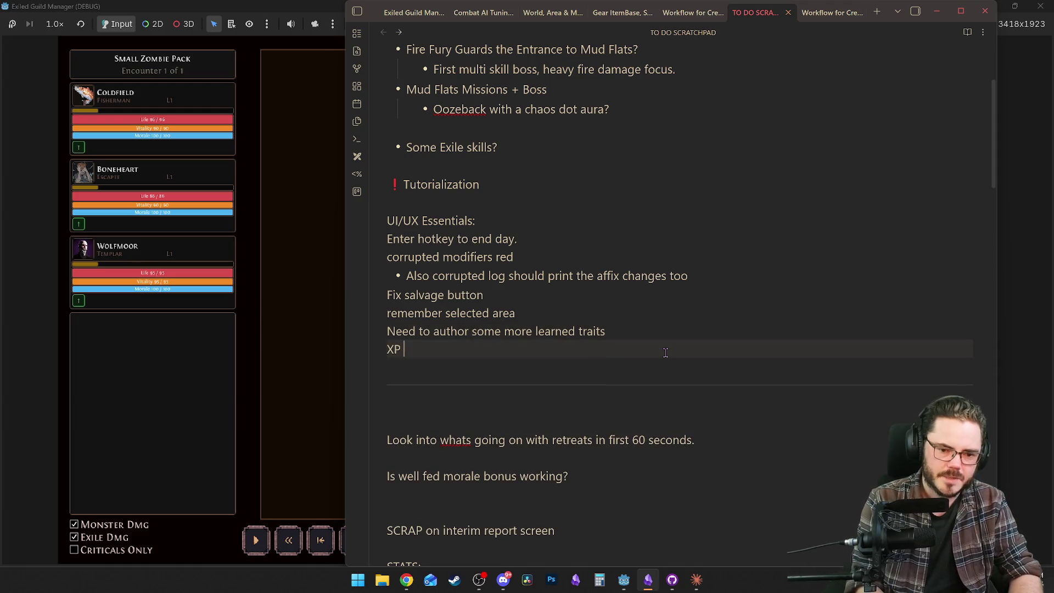
type("gained in bat")
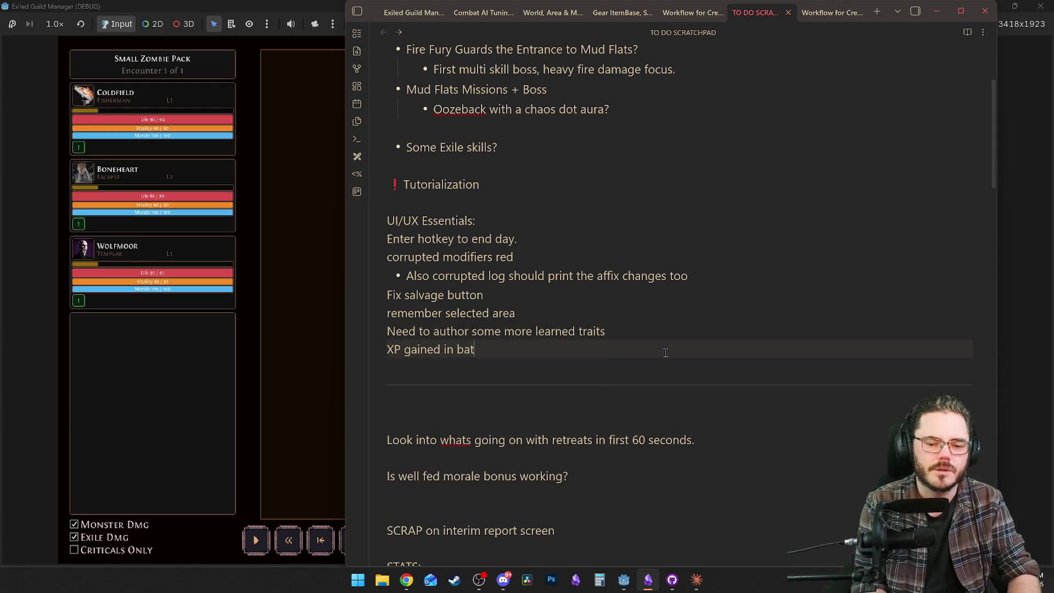
type("tle on the UI")
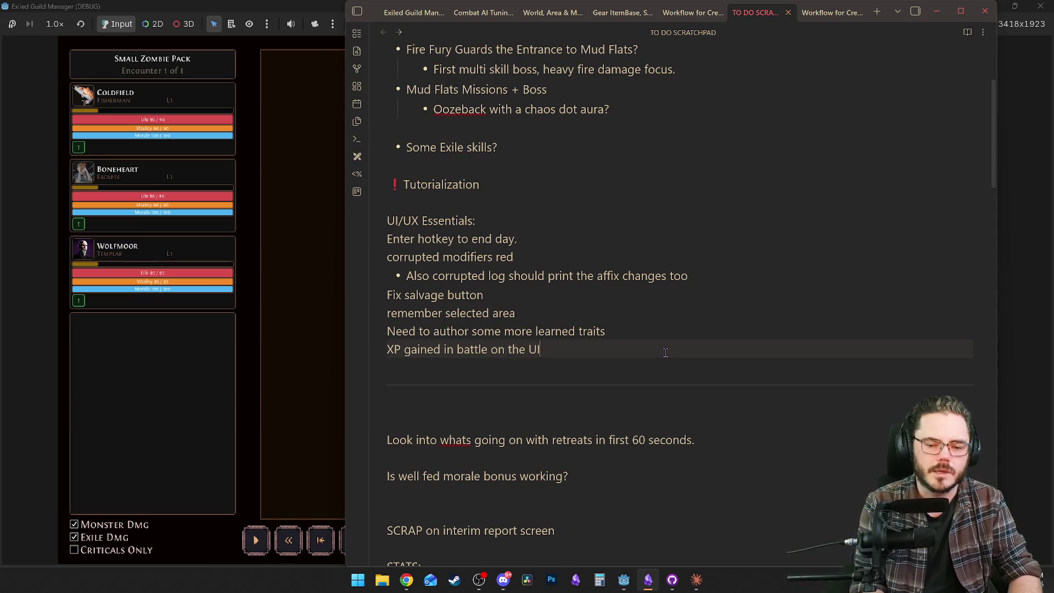
type(" is instantly calculating,")
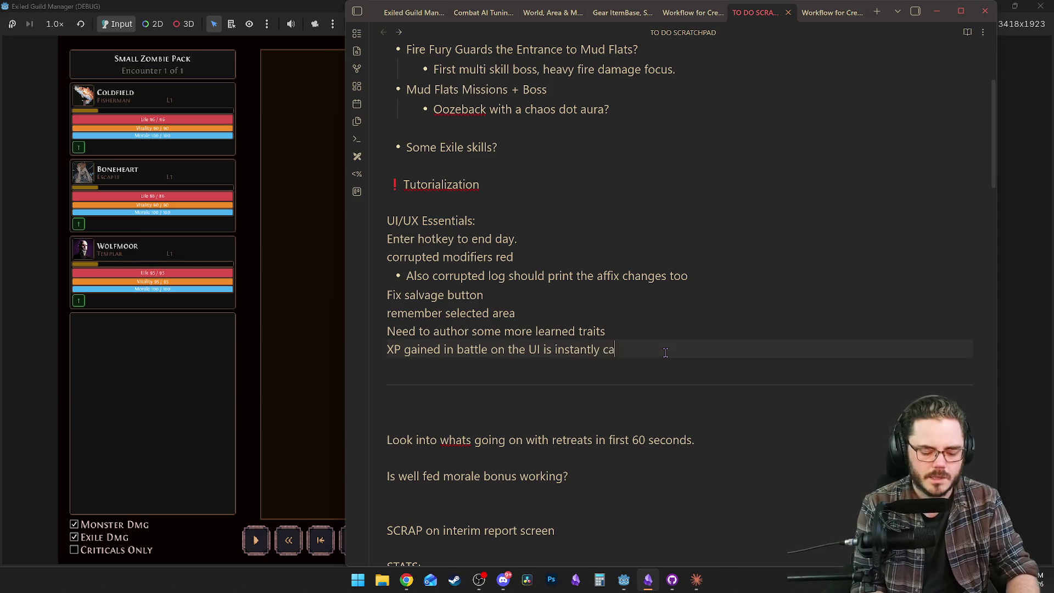
type(" needs to syc")
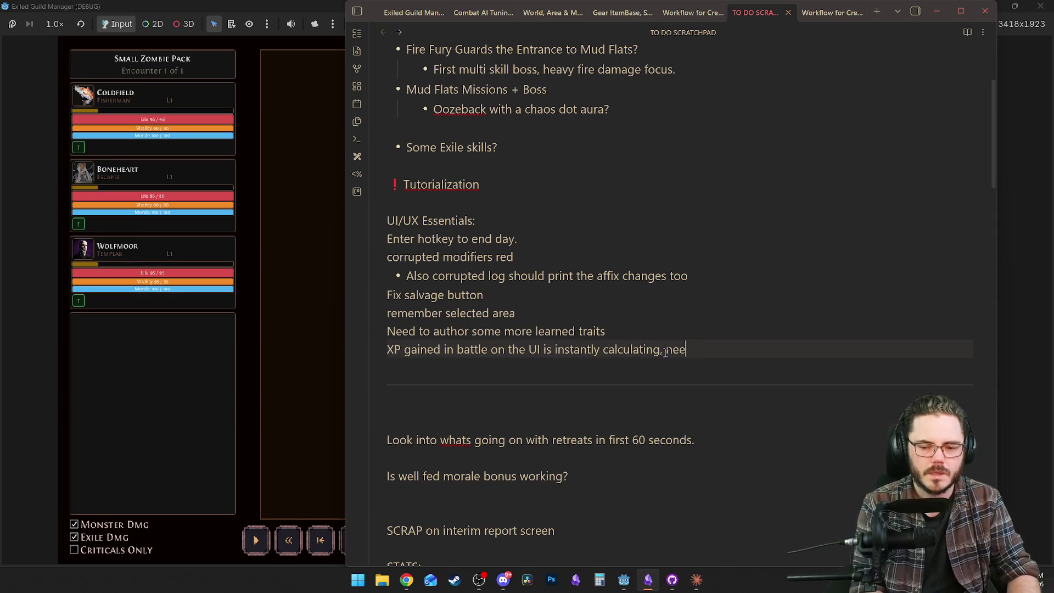
key("BackSpace")
type("nc to play")
key("BackSpace")
key("BackSpace")
key("BackSpace")
type("playback.")
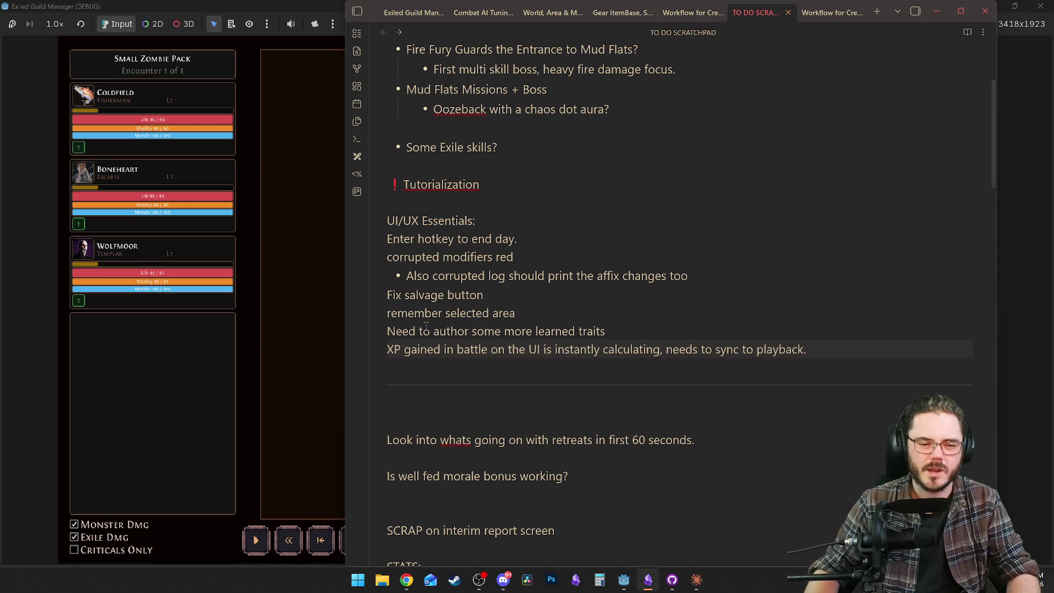
left_click(305, 373)
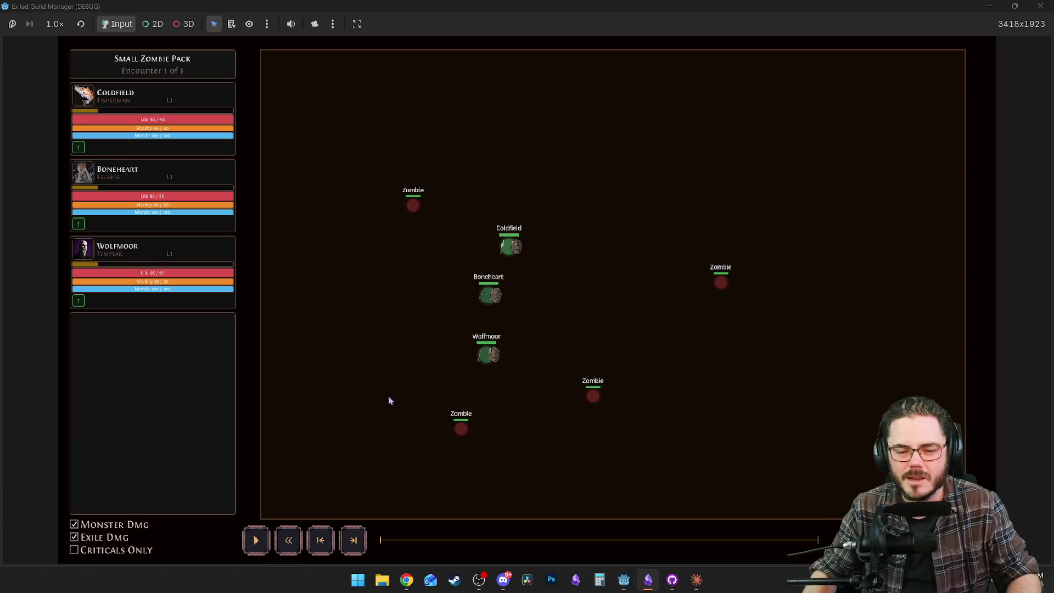
Play the zombie-pack battle replay, pause it, and rewind to about 2.8 seconds.
key("space")
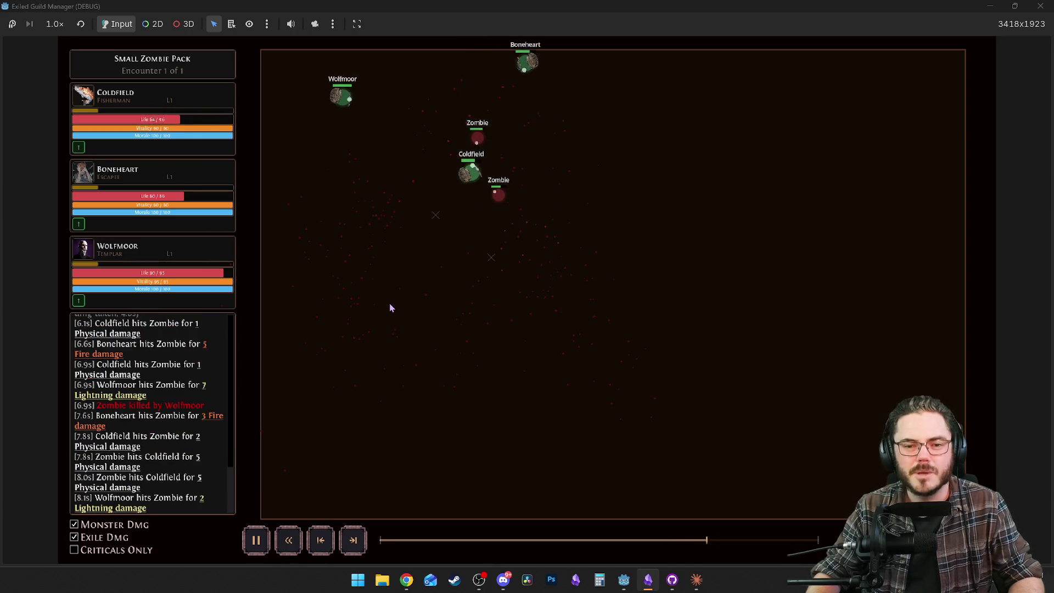
key("space")
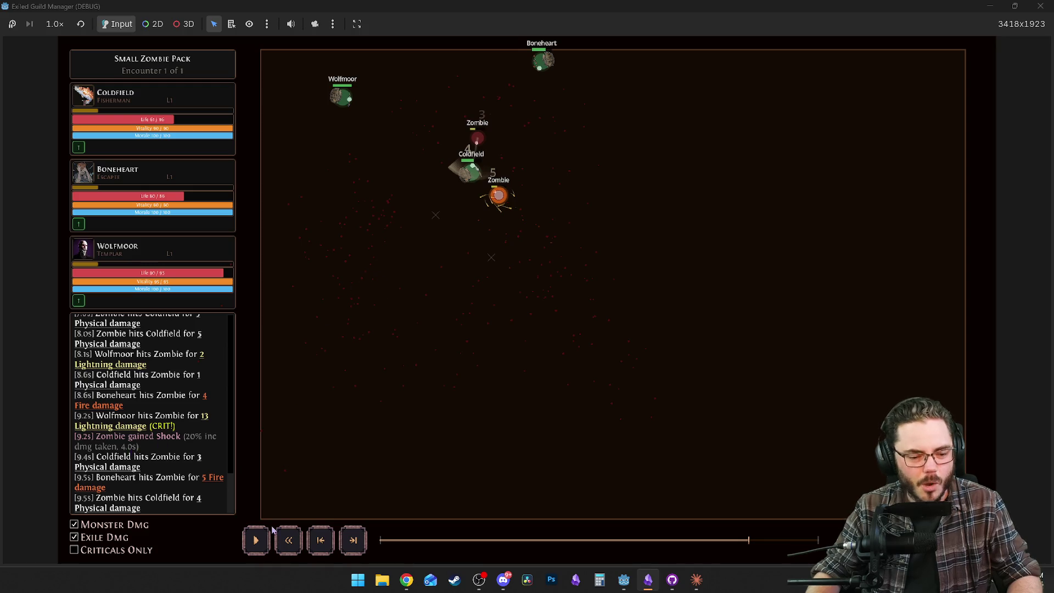
left_click(502, 541)
mouse_move(502, 542)
left_mouse_down()
mouse_move(414, 539)
mouse_move(793, 545)
mouse_move(548, 531)
mouse_move(810, 542)
mouse_move(450, 541)
mouse_move(606, 543)
left_mouse_up()
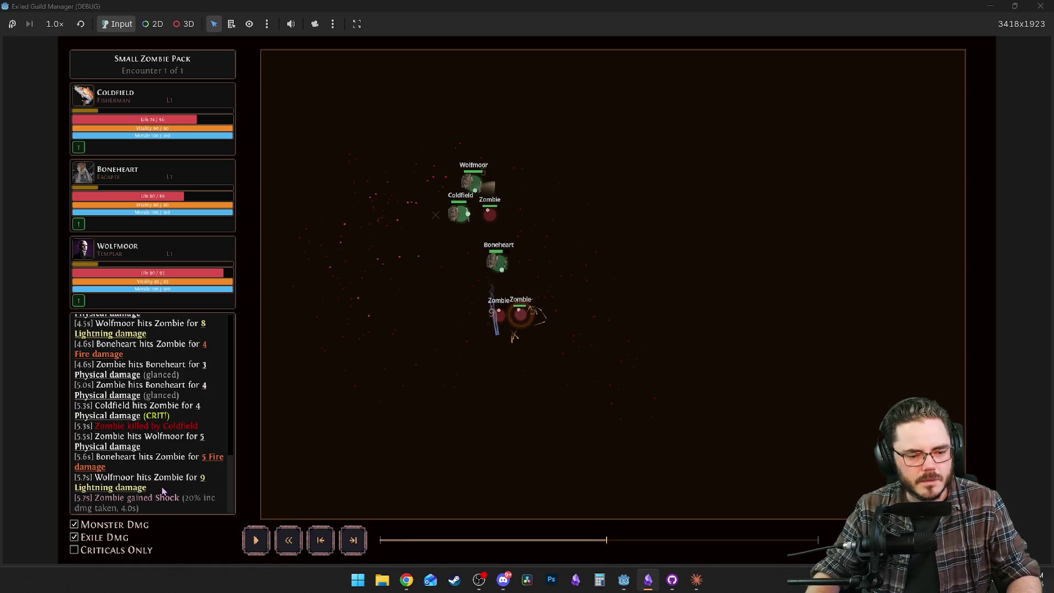
Scrub the replay timeline back and forth to review earlier battle moments.
mouse_move(204, 482)
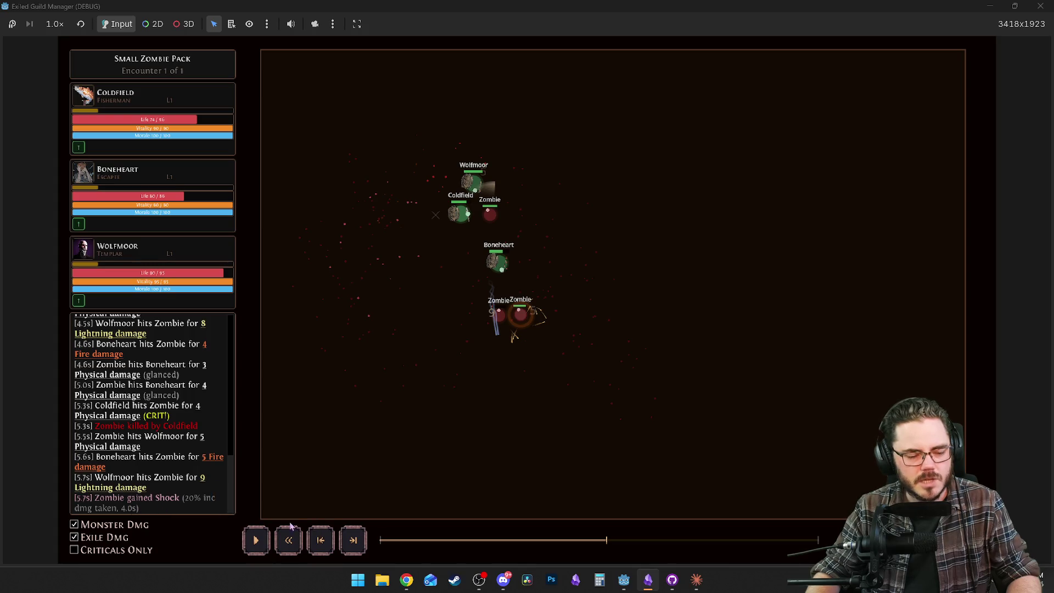
left_click(603, 542)
left_click_drag(602, 543, 583, 544)
mouse_move(203, 411)
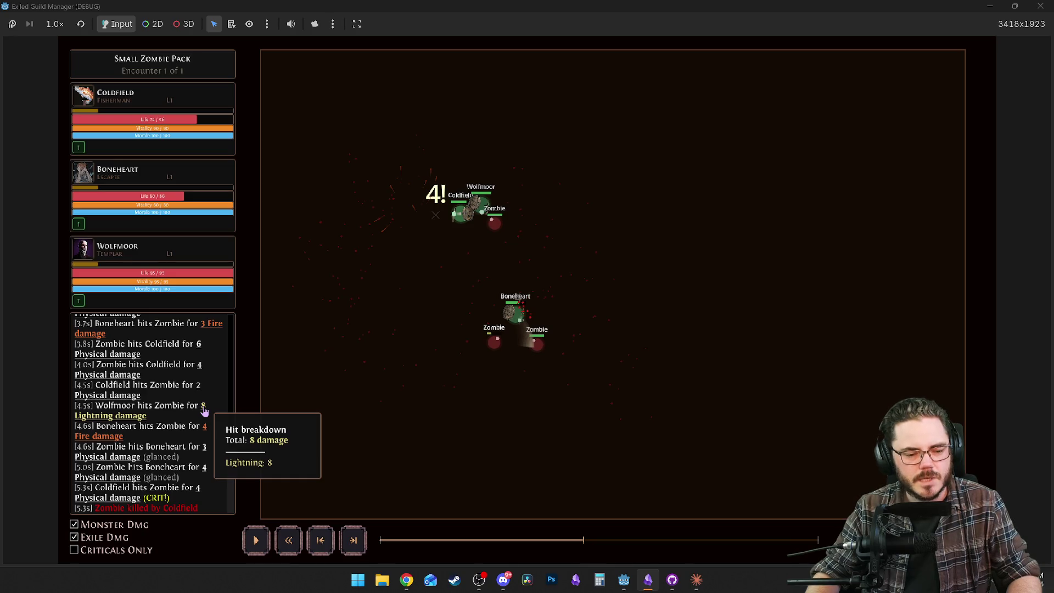
left_click_drag(585, 542, 607, 541)
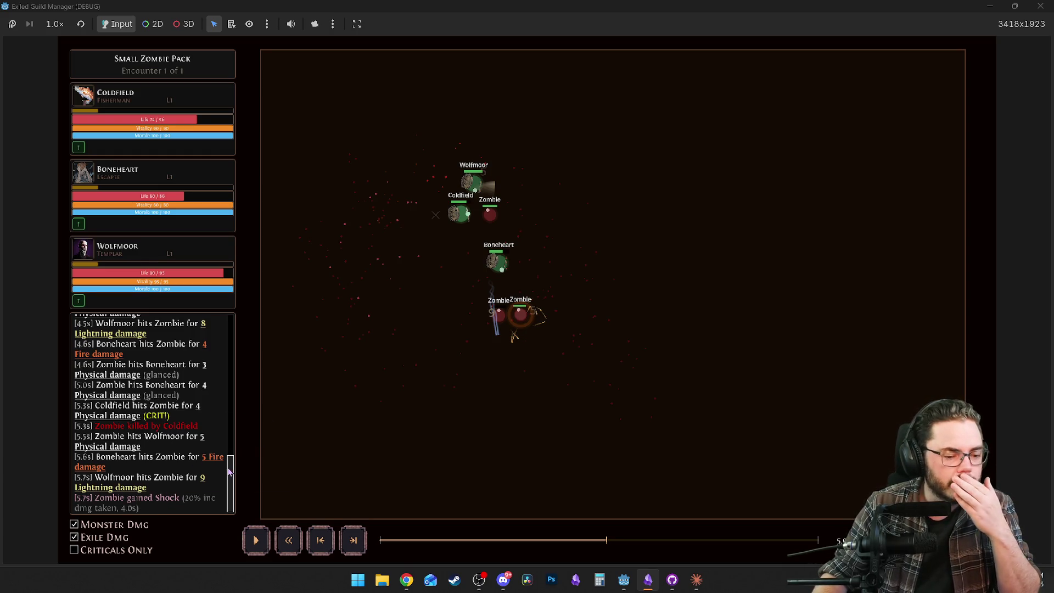
left_click_drag(606, 541, 598, 543)
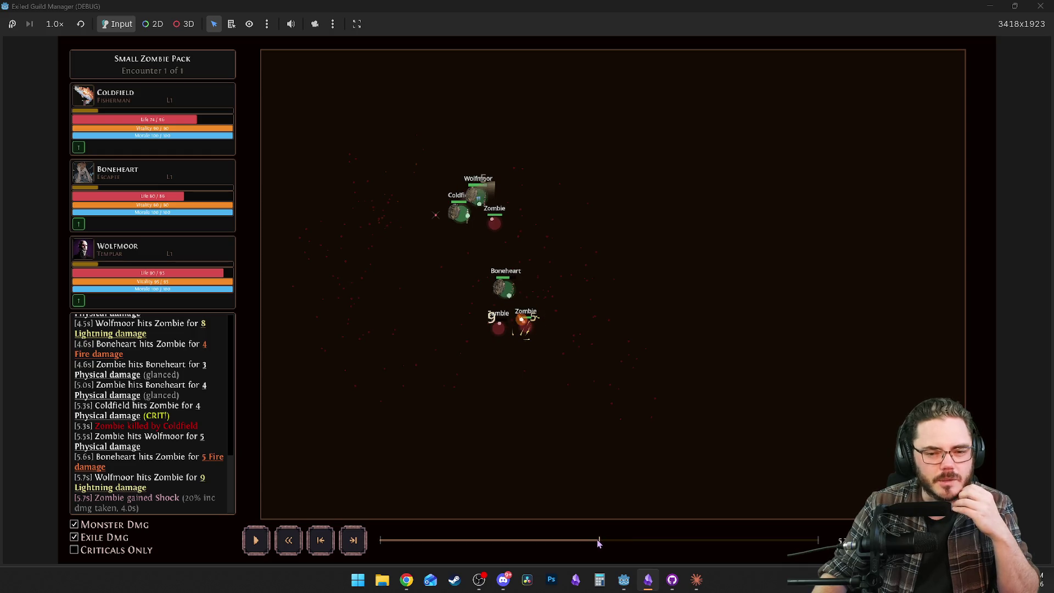
Scroll the combat log and read the Hit breakdown tooltips of several damage entries.
scroll(221, 445, "up", 5)
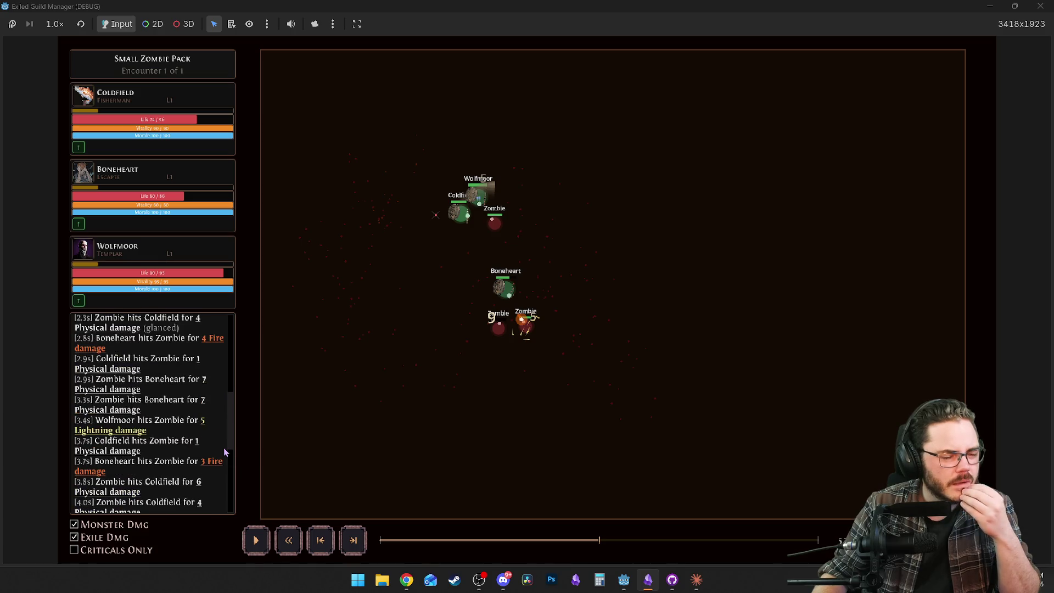
scroll(225, 448, "up", 3)
scroll(159, 456, "up", 3)
mouse_move(140, 413)
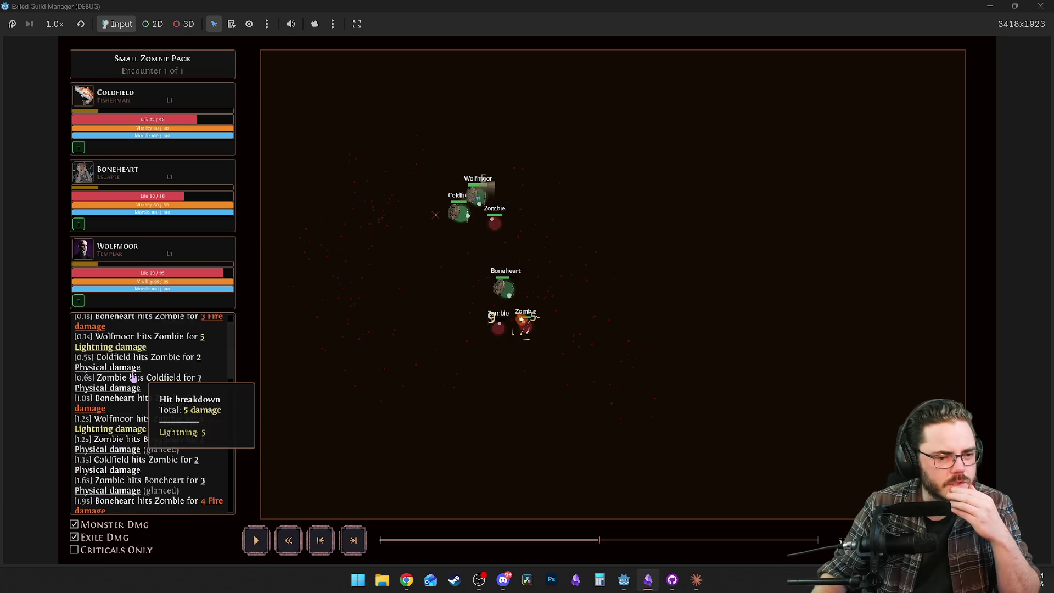
scroll(159, 417, "down", 10)
scroll(162, 417, "down", 5)
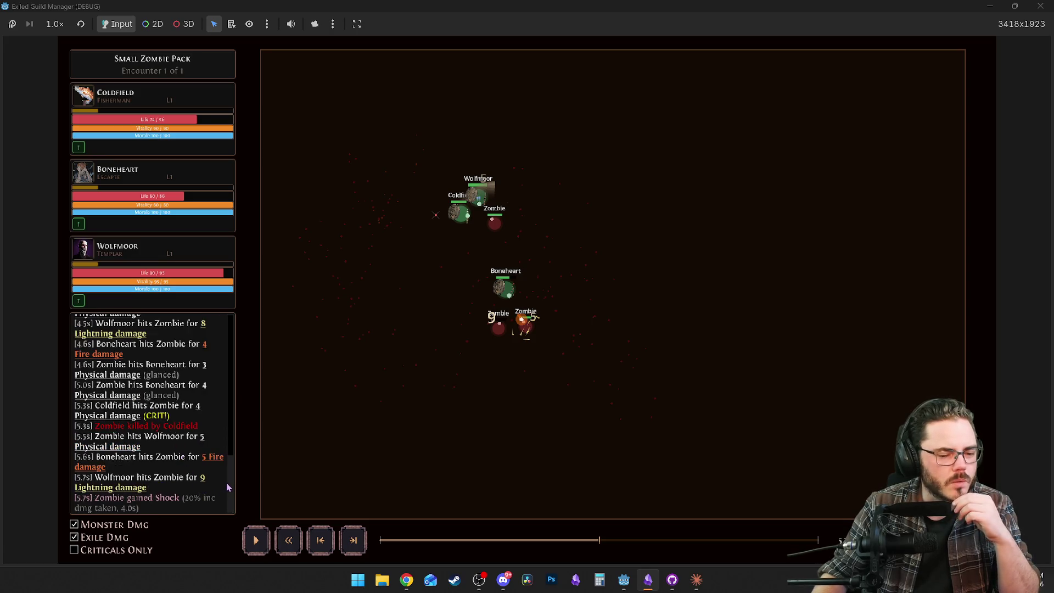
mouse_move(132, 338)
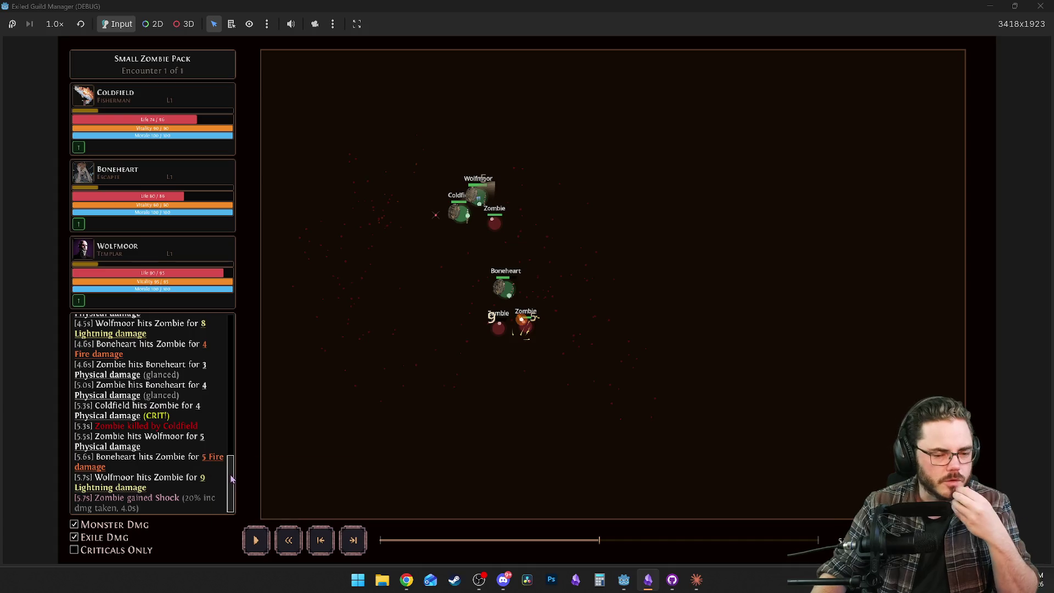
mouse_move(124, 492)
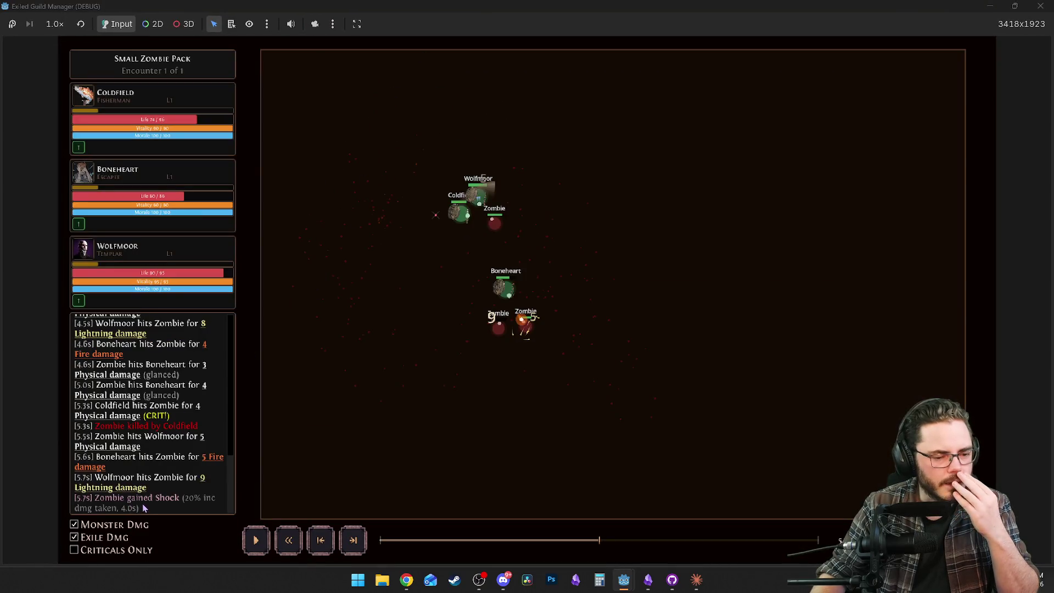
Scrub the replay forward to about 8.1s and back to 6.9s, then minimize the game.
left_click_drag(636, 542, 752, 539)
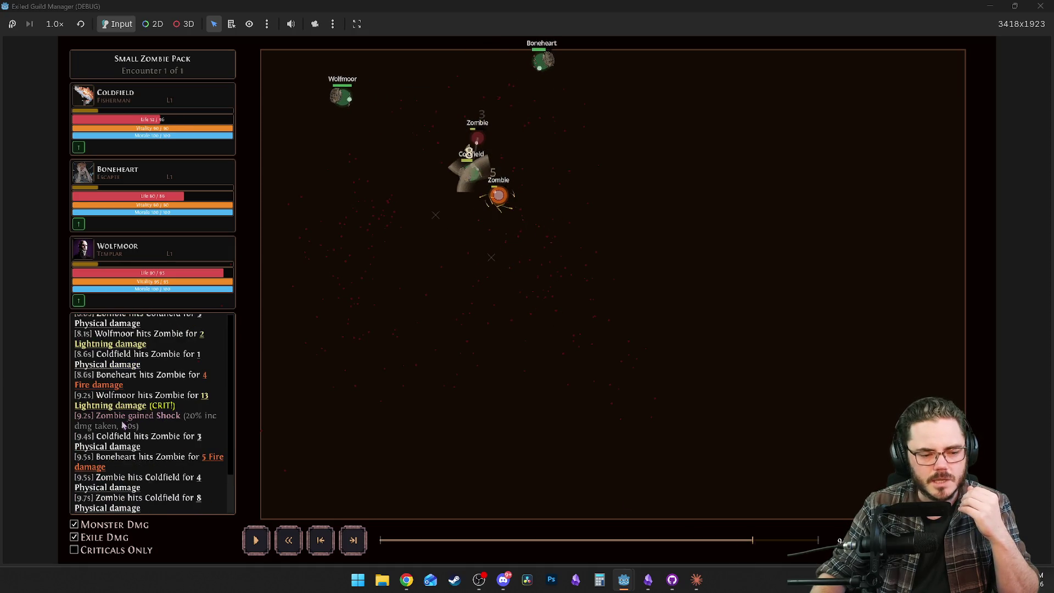
left_click_drag(757, 542, 647, 541)
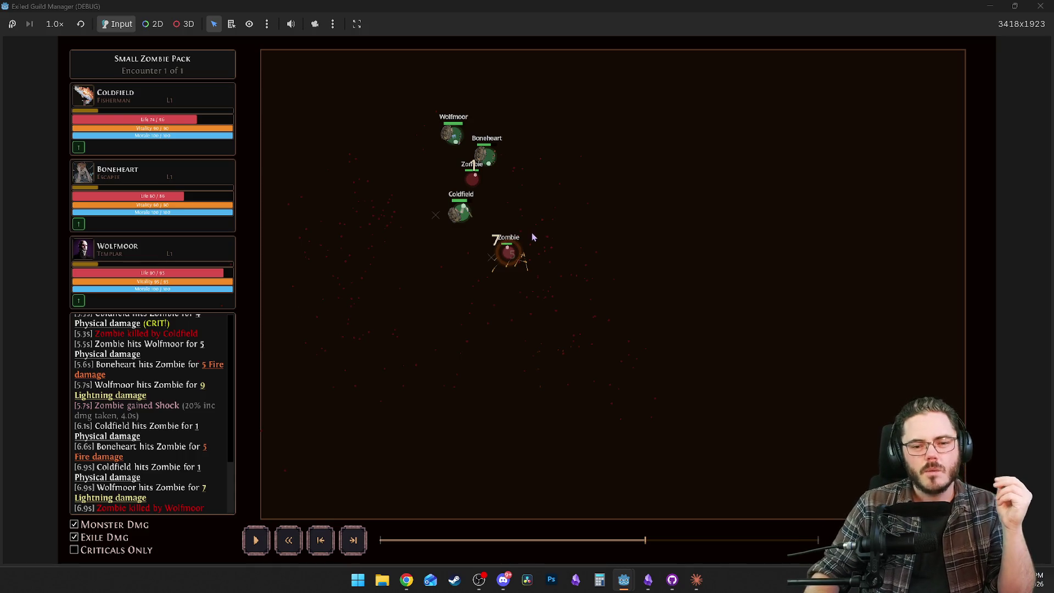
mouse_move(507, 256)
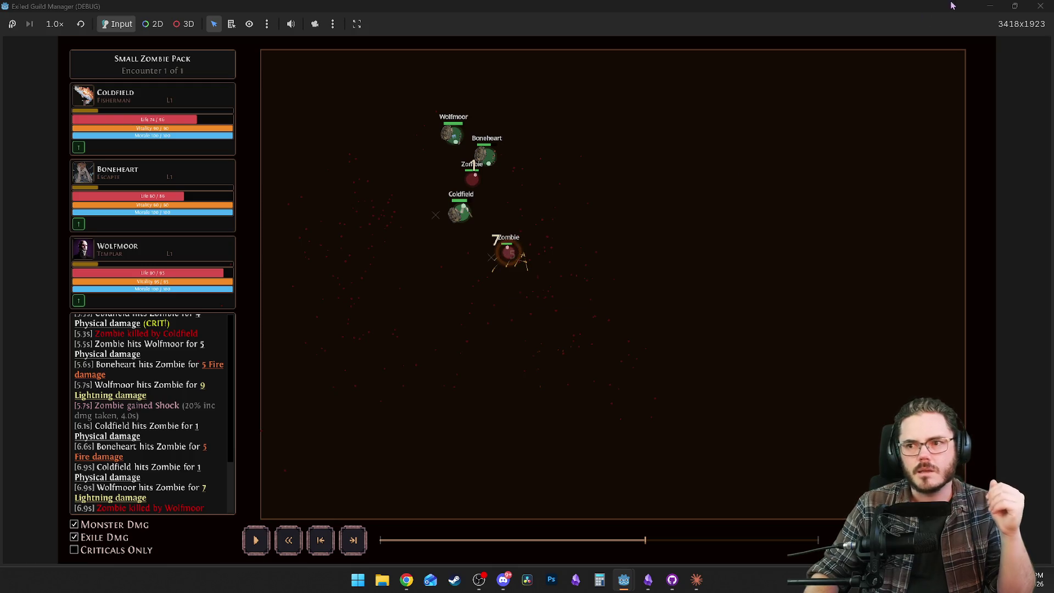
left_click(981, 10)
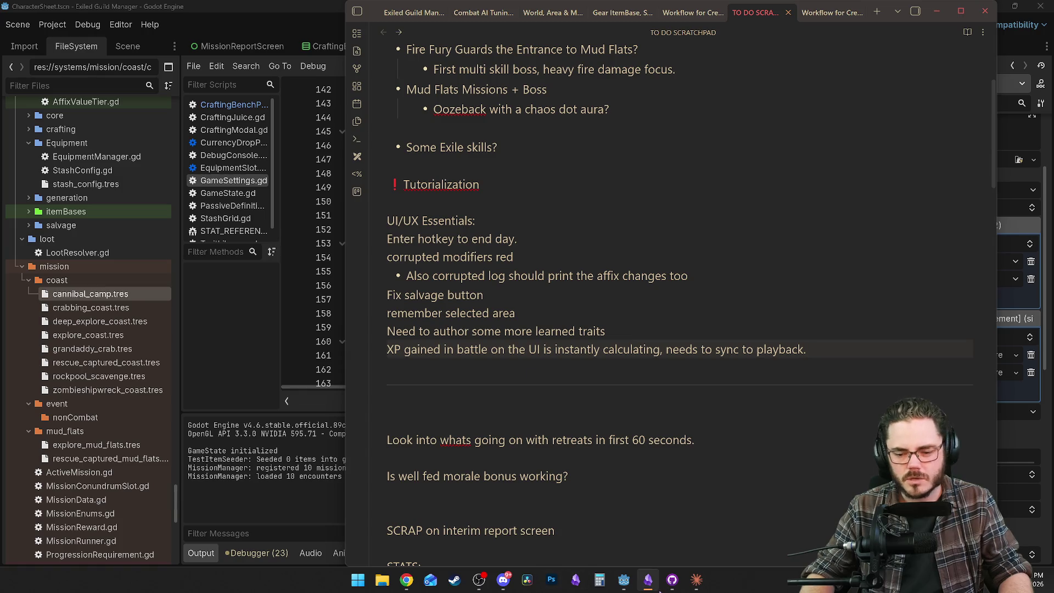
left_click(696, 579)
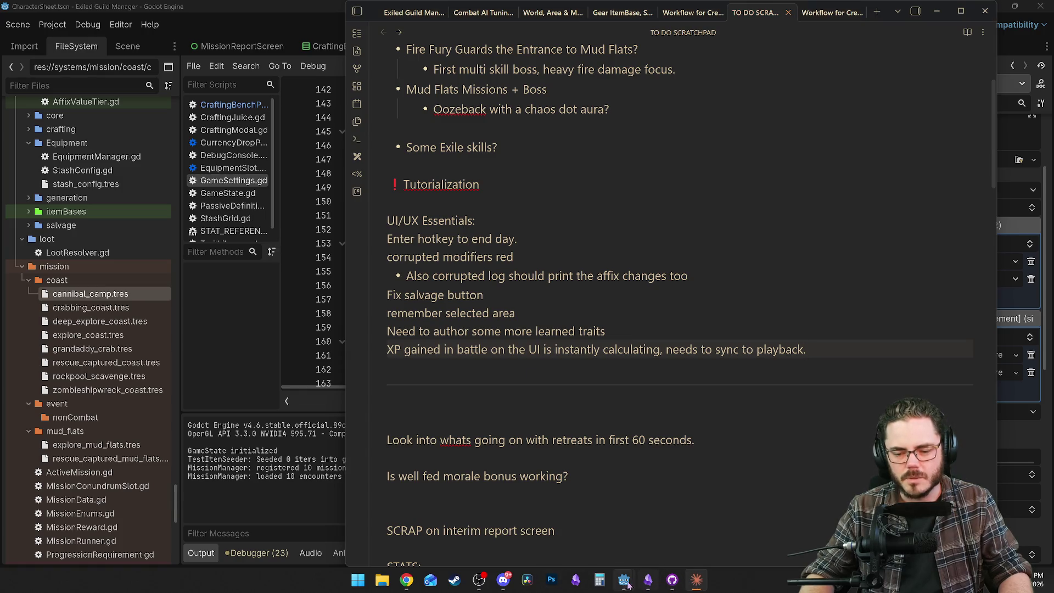
mouse_move(623, 580)
left_click(684, 526)
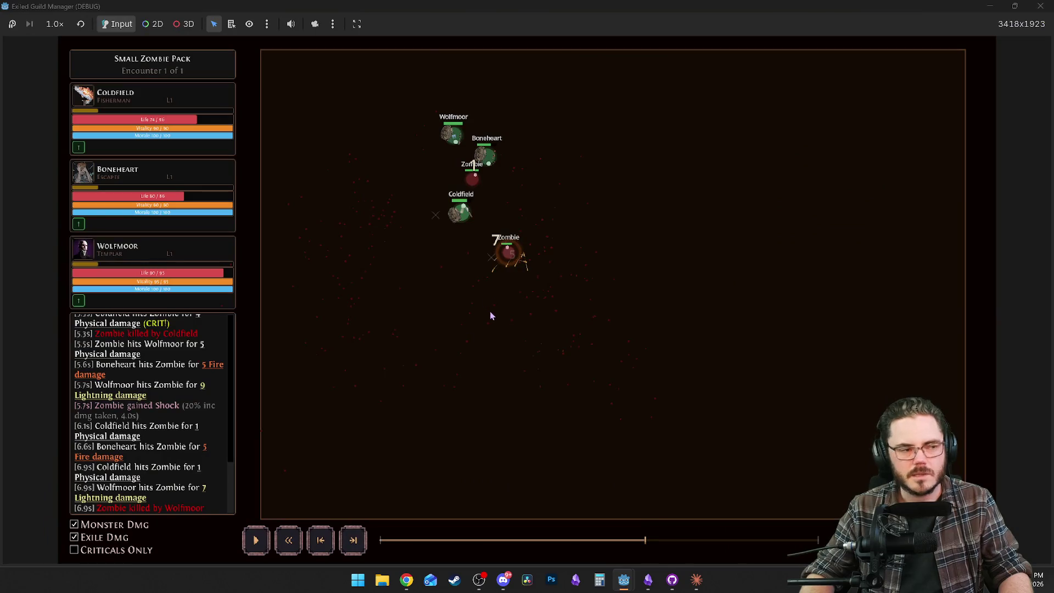
Resume the replay to VICTORY at 11.4s, reading the final hits' Hit breakdown tooltips in the combat log.
key("space")
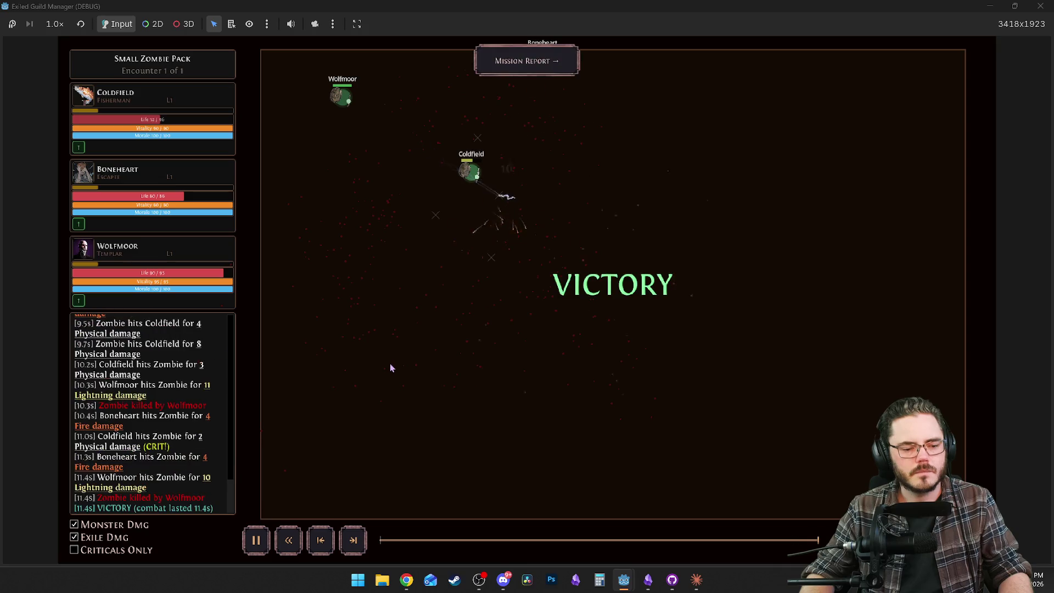
scroll(125, 395, "up", 3)
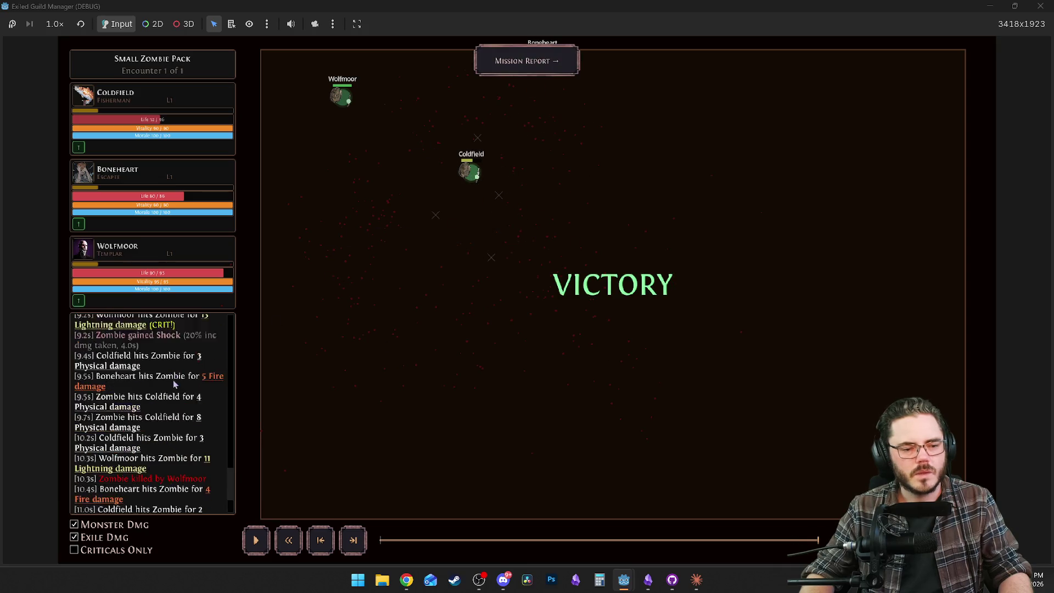
mouse_move(125, 396)
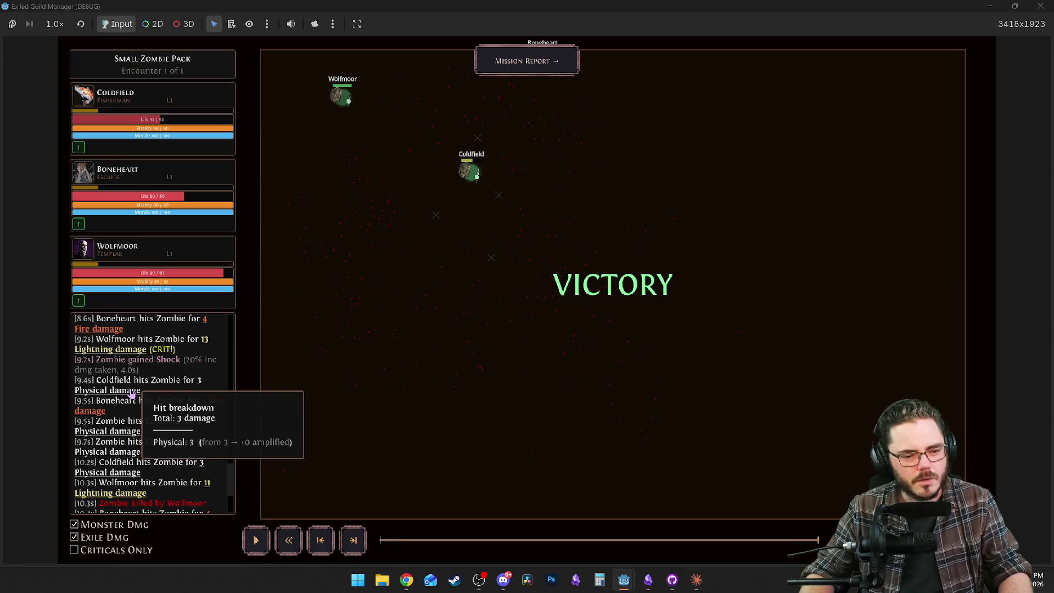
mouse_move(208, 406)
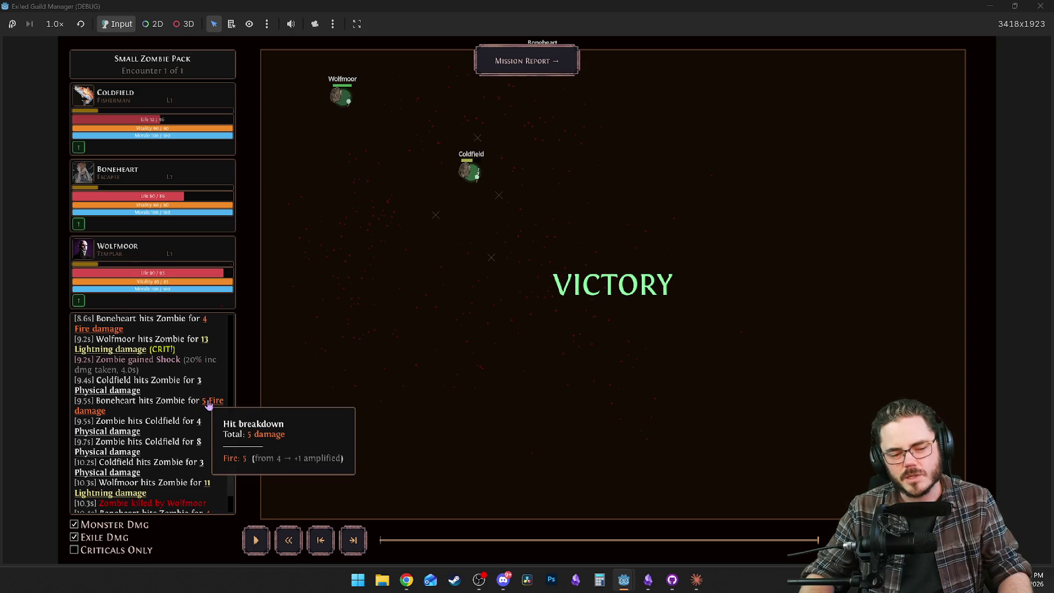
mouse_move(108, 433)
scroll(109, 434, "down", 1)
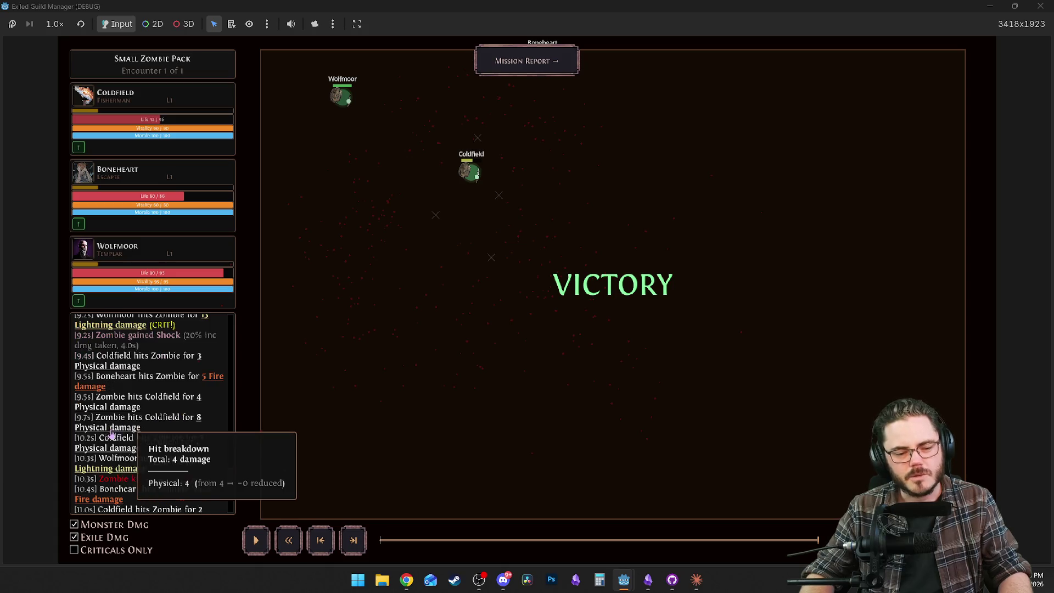
scroll(131, 432, "down", 2)
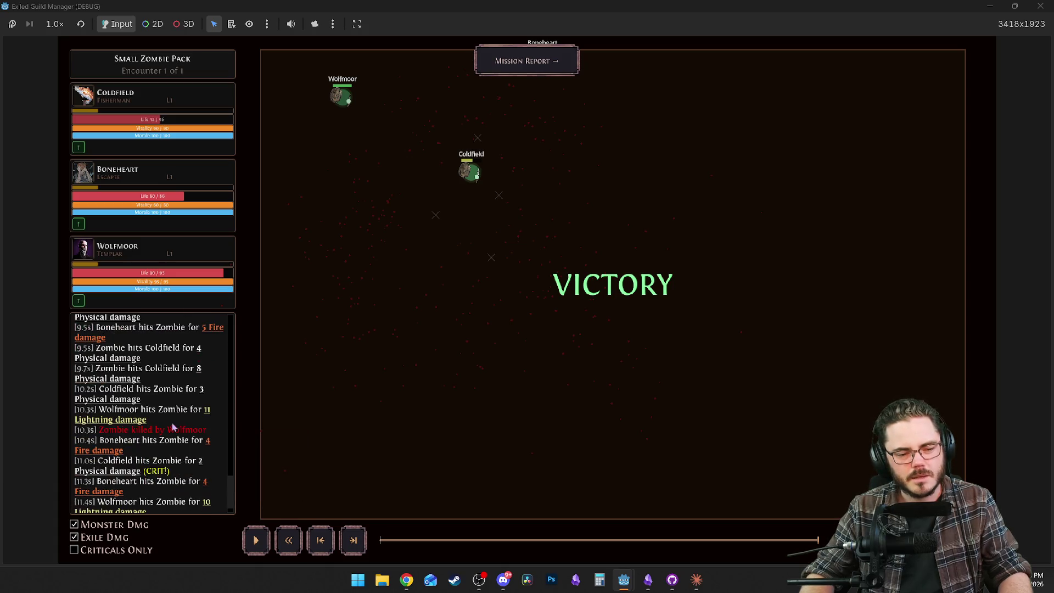
mouse_move(129, 405)
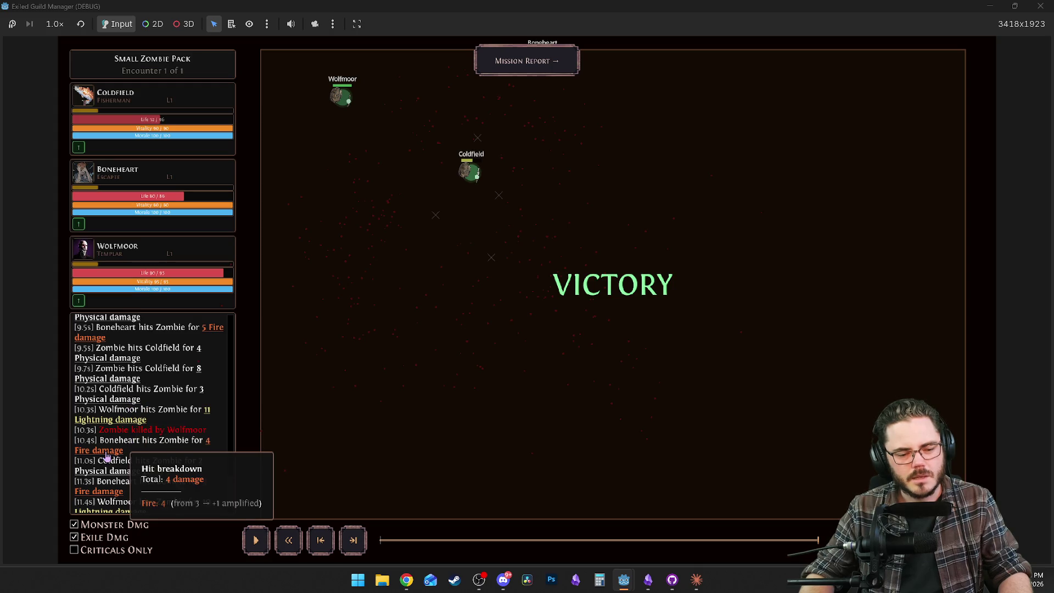
scroll(107, 456, "down", 1)
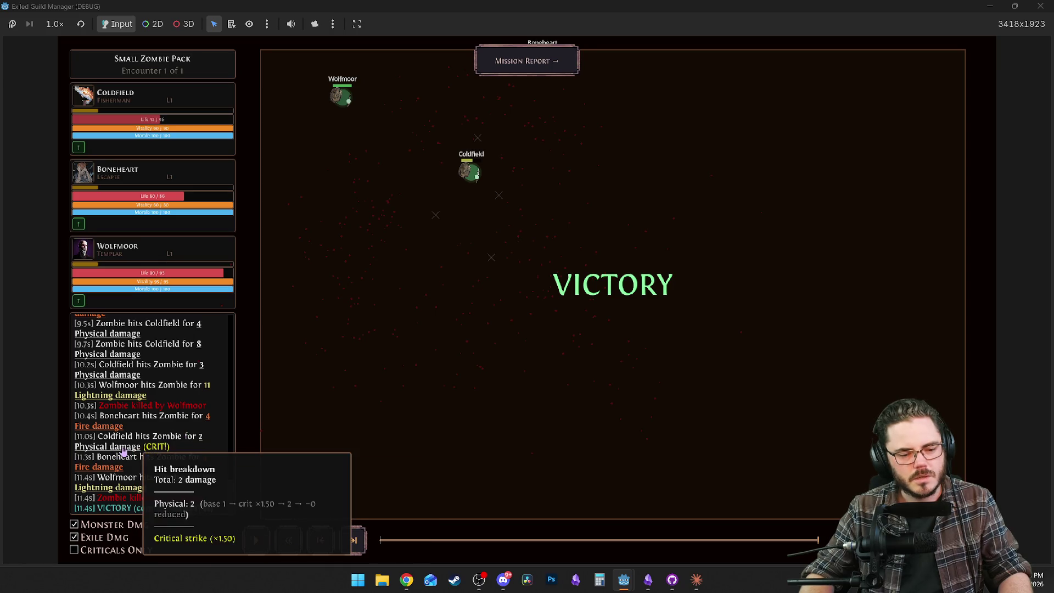
mouse_move(105, 490)
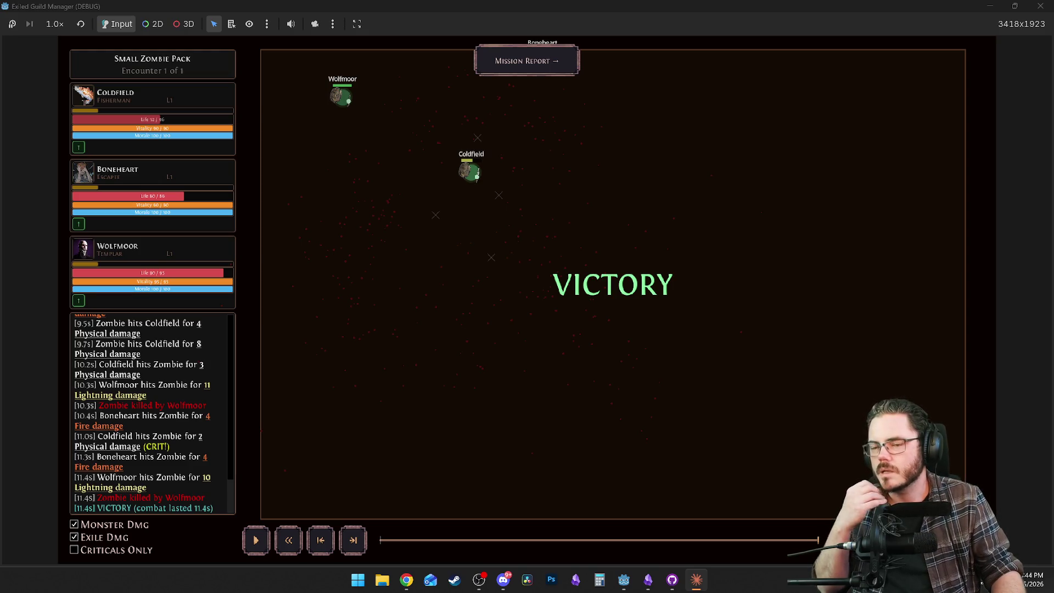
left_click(988, 6)
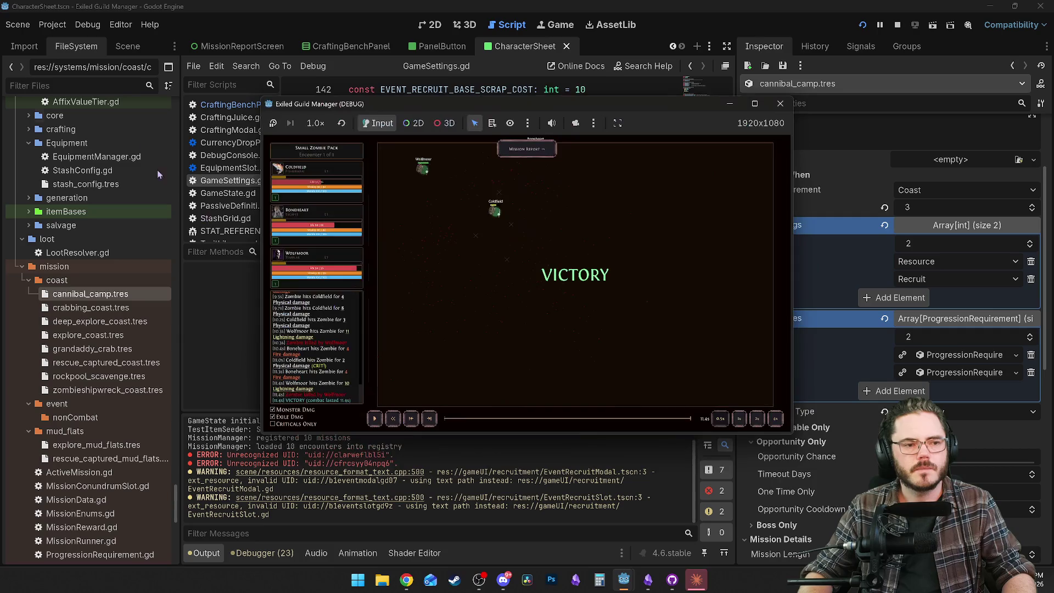
Reload the modified project.godot from disk and filter the FileSystem tree for 'zombie'.
left_click(73, 83)
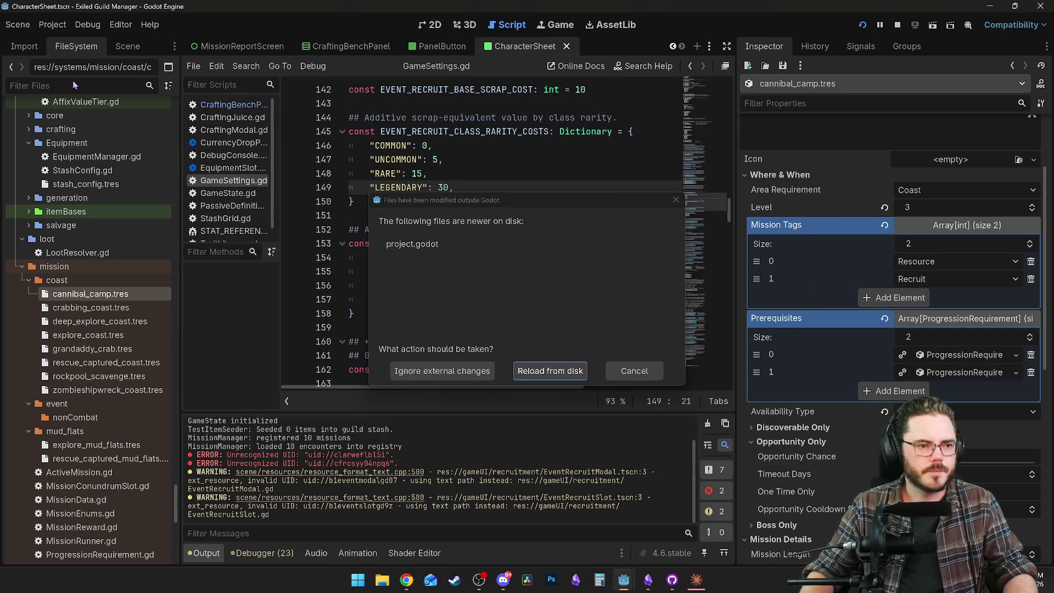
left_click(550, 371)
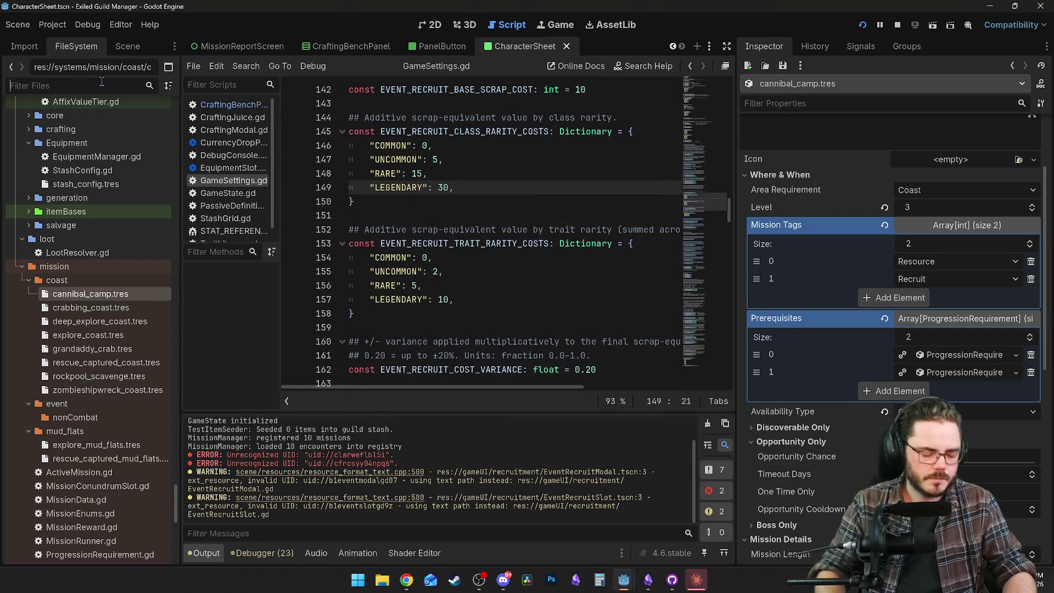
type("zombie")
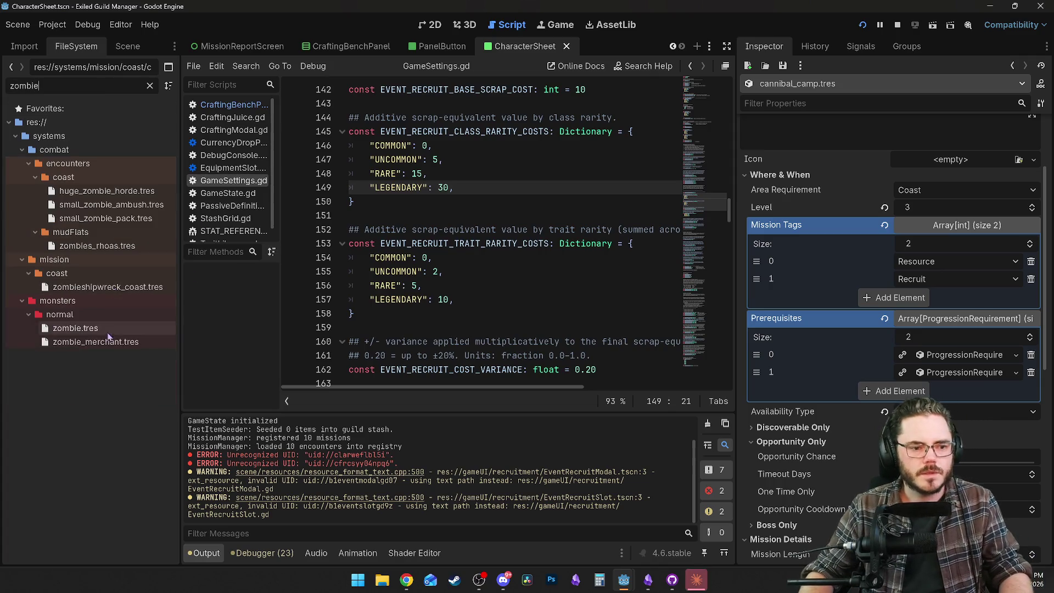